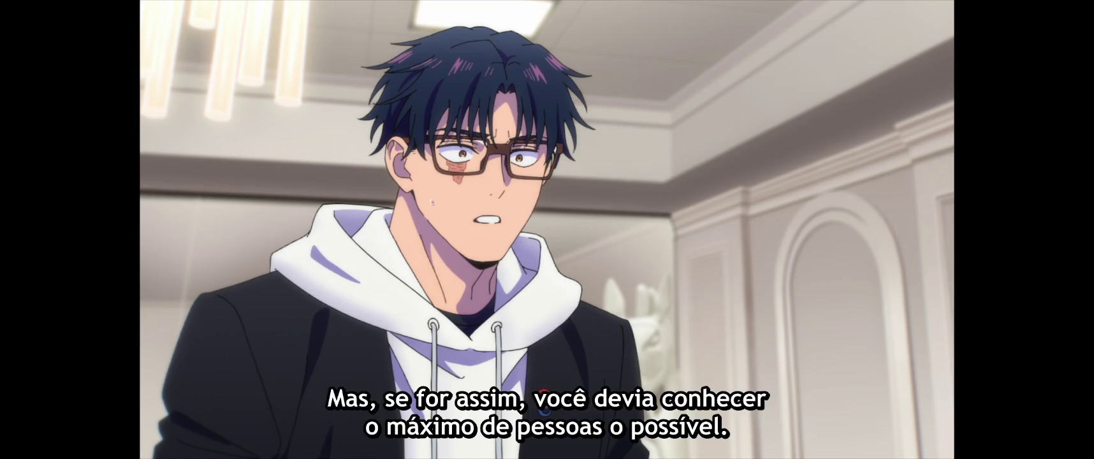
# - Exit fullscreen playback in Crunchyroll
pyautogui.moveTo(574, 344)
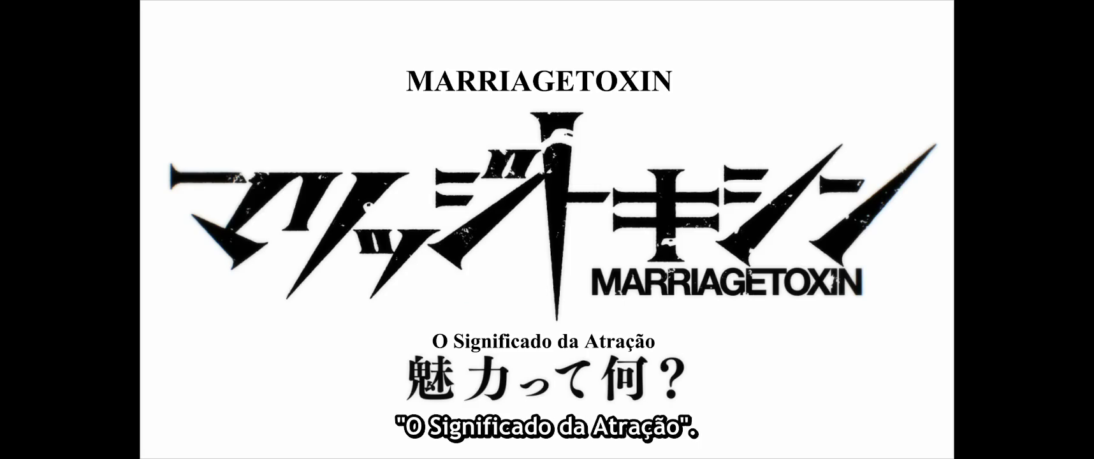
pyautogui.moveTo(1081, 30)
pyautogui.click(1081, 14)
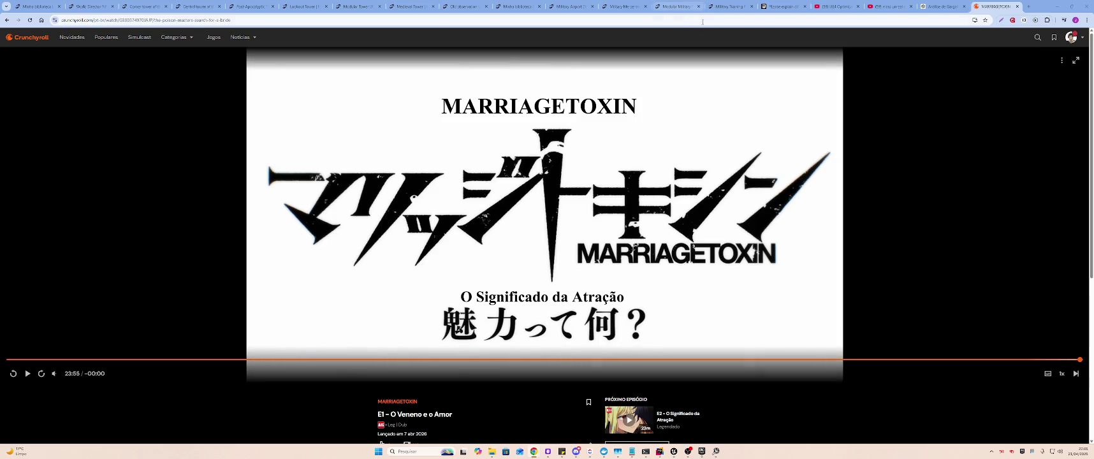
# - Go to the Simulcast calendar and scroll through this week's episode schedule
pyautogui.click(829, 20)
pyautogui.write('simulcast')
pyautogui.press('Return')
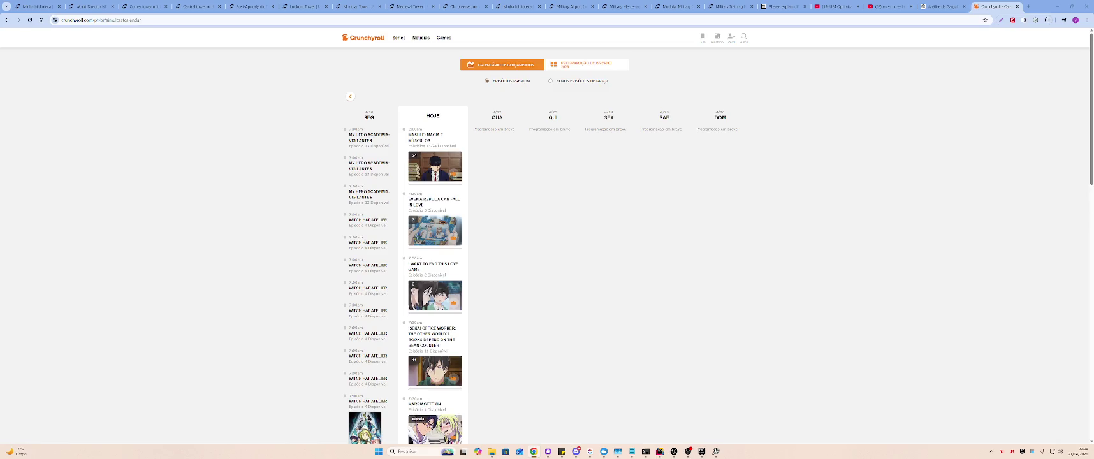
pyautogui.scroll(-10, 574, 315)
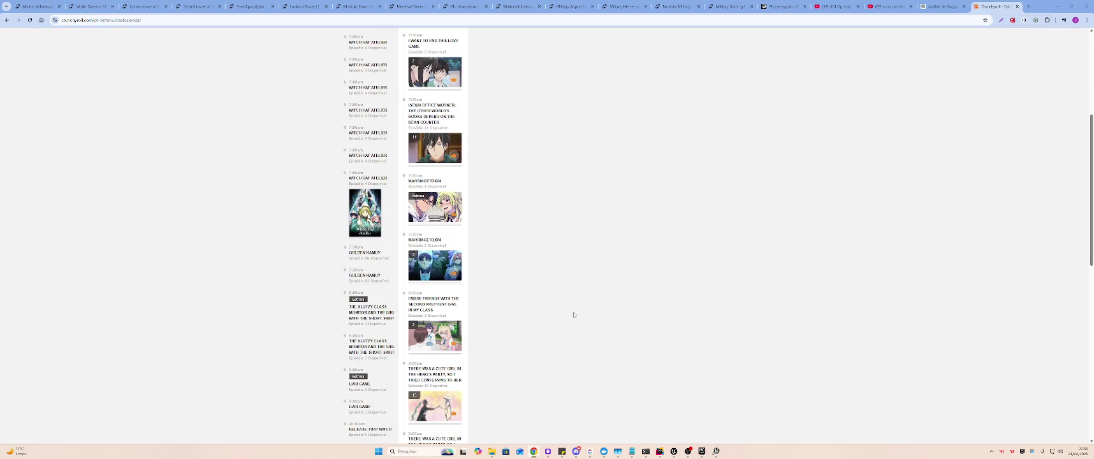
pyautogui.scroll(-5, 587, 305)
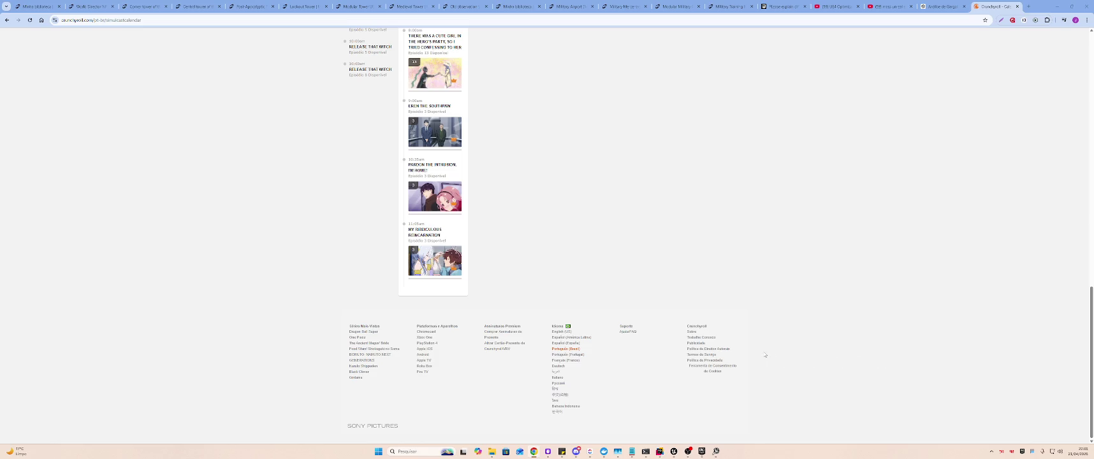
pyautogui.scroll(15, 806, 351)
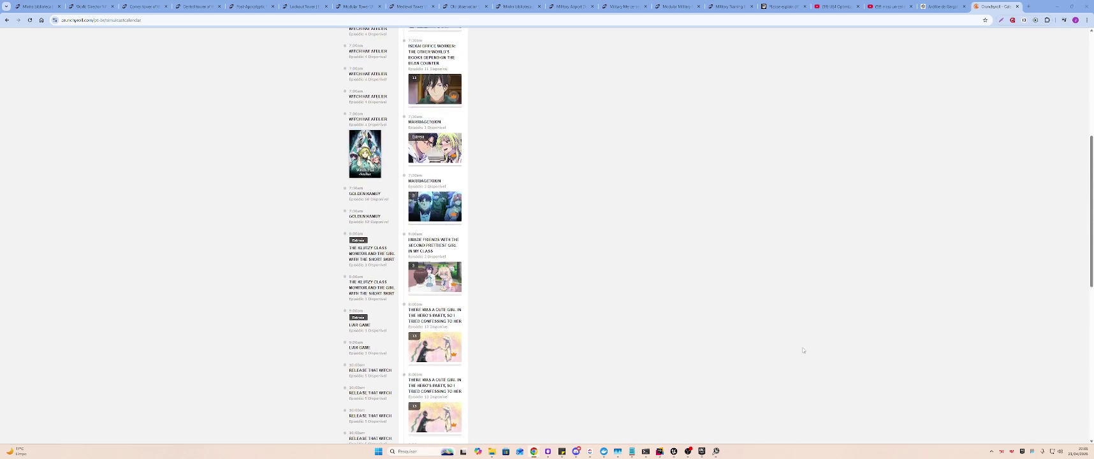
pyautogui.scroll(3, 804, 350)
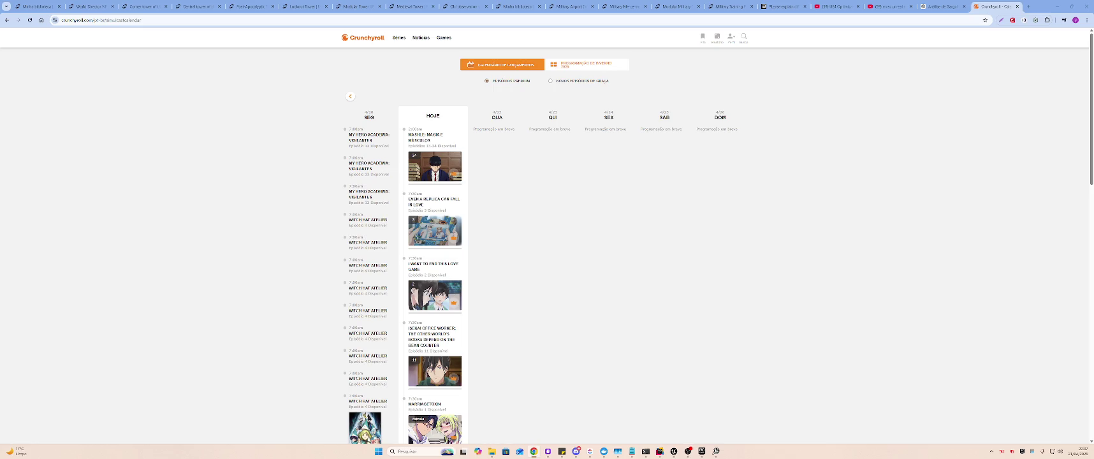
# - Find My Ridiculous Reincarnation in the calendar and open its series page
pyautogui.scroll(-3, 319, 259)
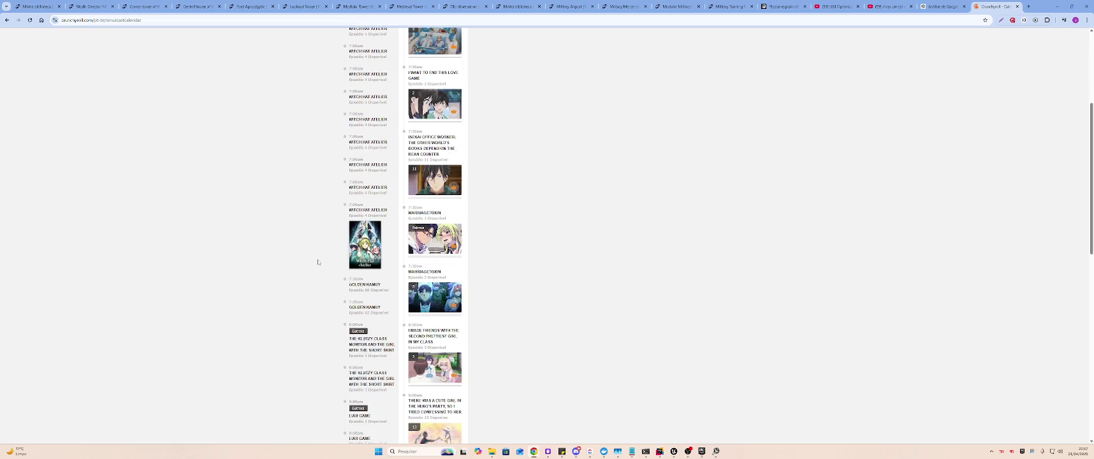
pyautogui.scroll(-4, 295, 259)
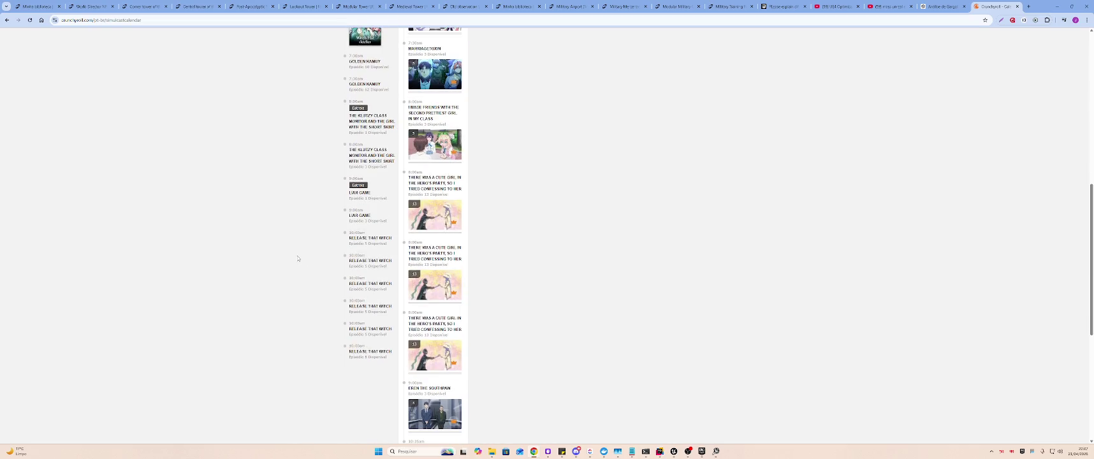
pyautogui.scroll(1, 298, 258)
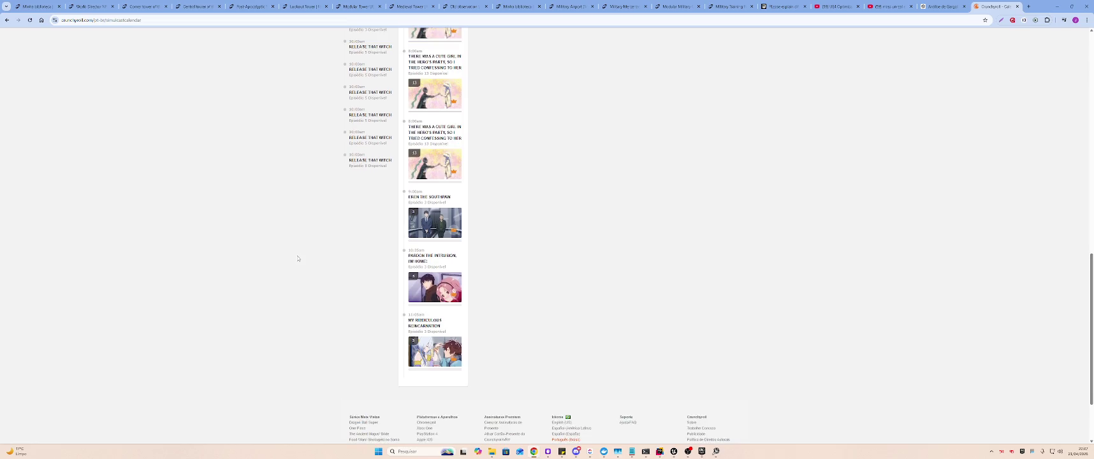
pyautogui.moveTo(419, 289)
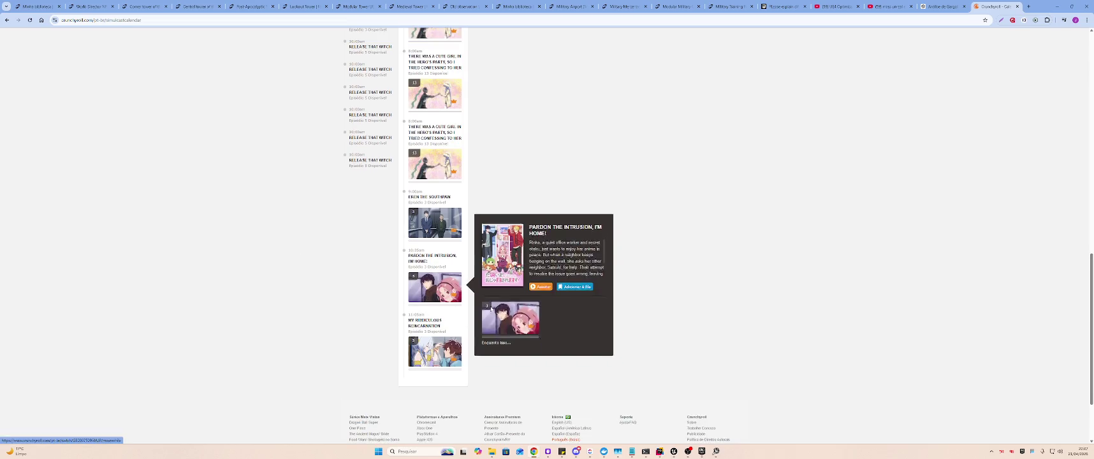
pyautogui.click(435, 326)
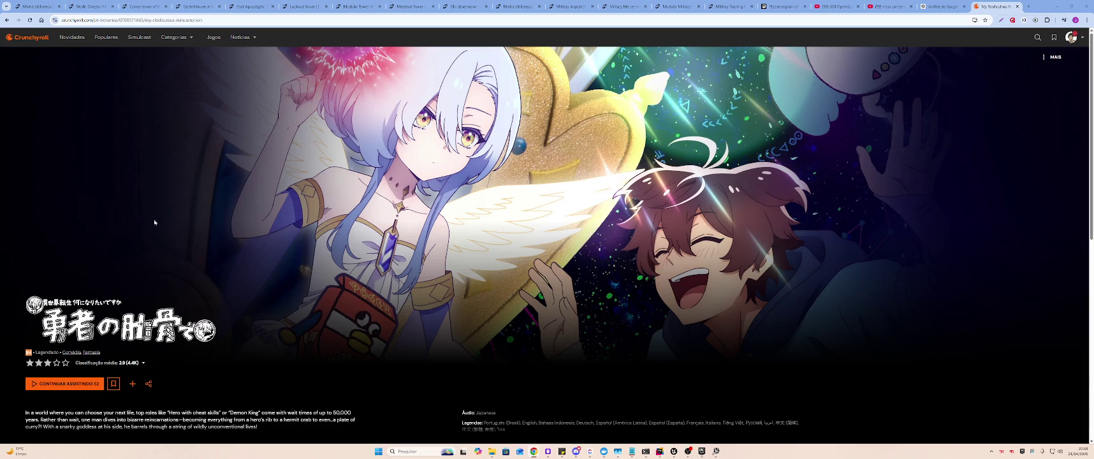
# - Scroll to Season 1 and start episode E1, A Costela de Um Herói
pyautogui.scroll(-3, 467, 210)
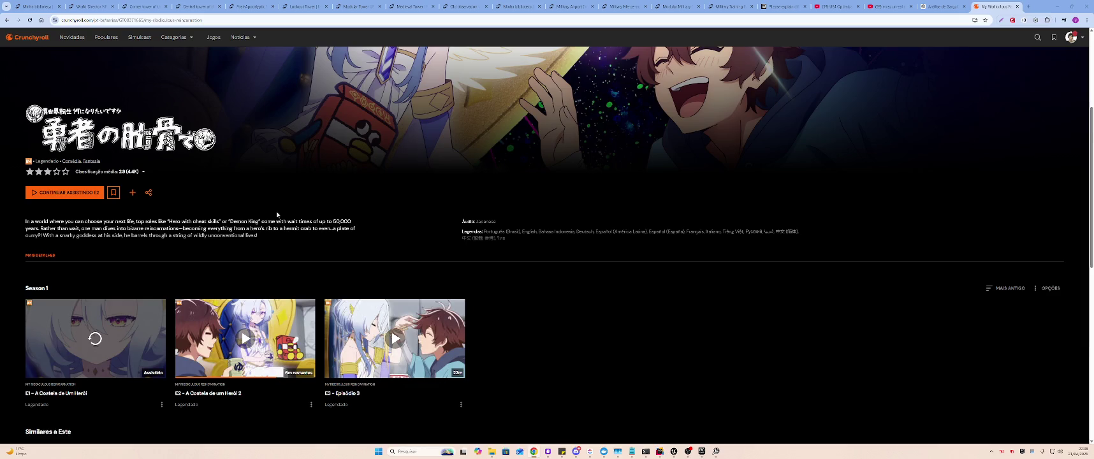
pyautogui.click(125, 334)
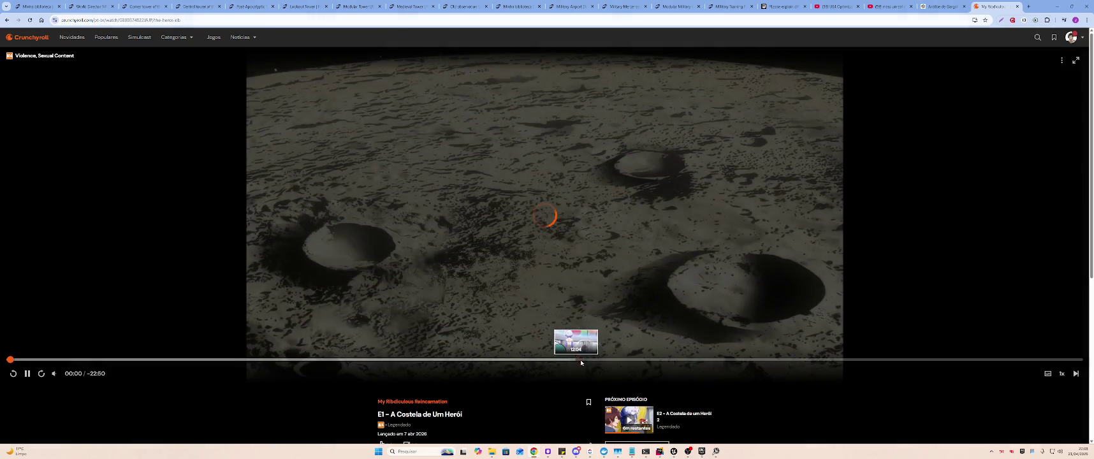
# - Skip around the episode's scenes between roughly 10:28 and 18:42
pyautogui.click(575, 359)
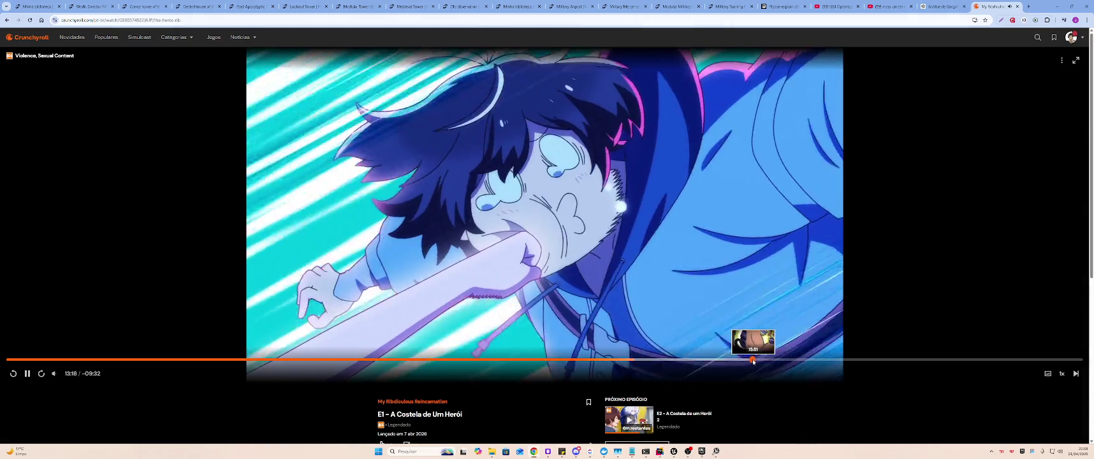
pyautogui.click(754, 360)
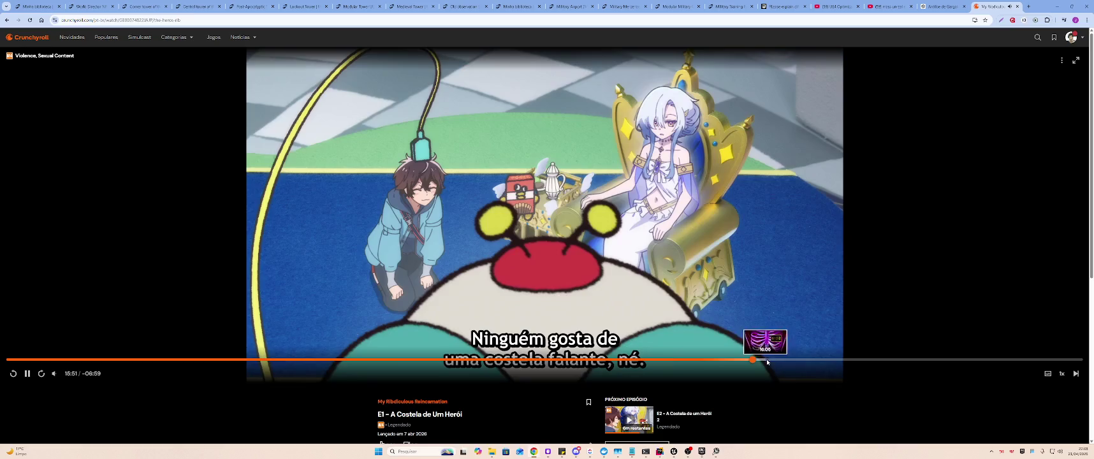
pyautogui.click(814, 359)
pyautogui.click(886, 359)
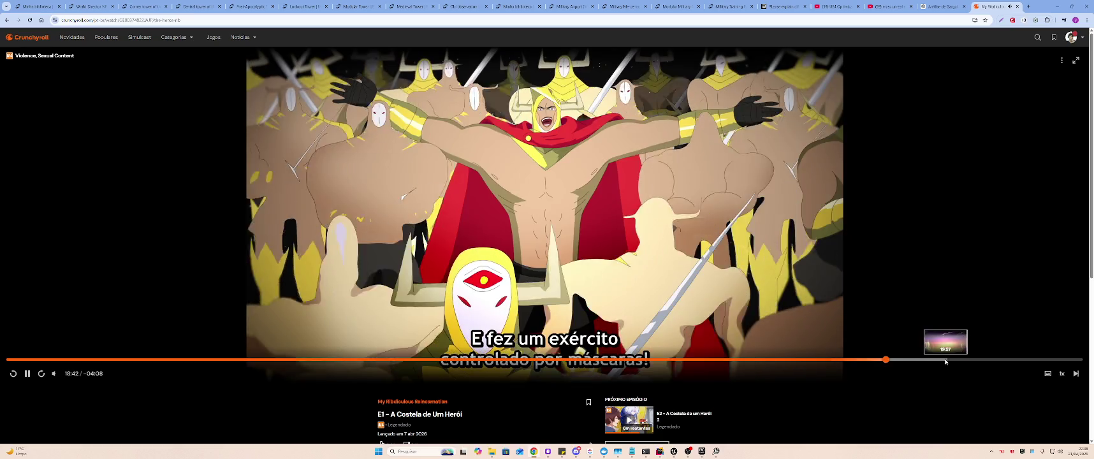
pyautogui.click(765, 360)
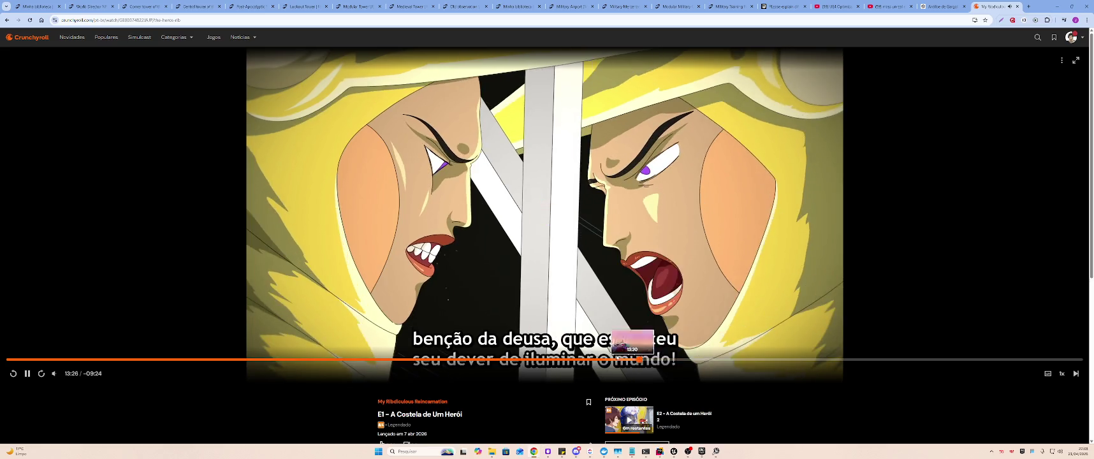
pyautogui.click(639, 360)
pyautogui.click(480, 360)
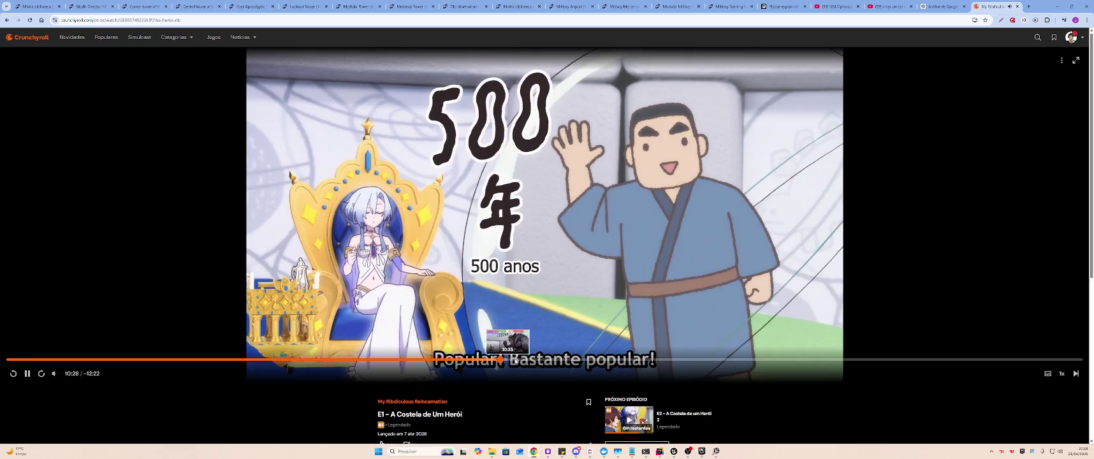
pyautogui.click(500, 360)
pyautogui.click(529, 360)
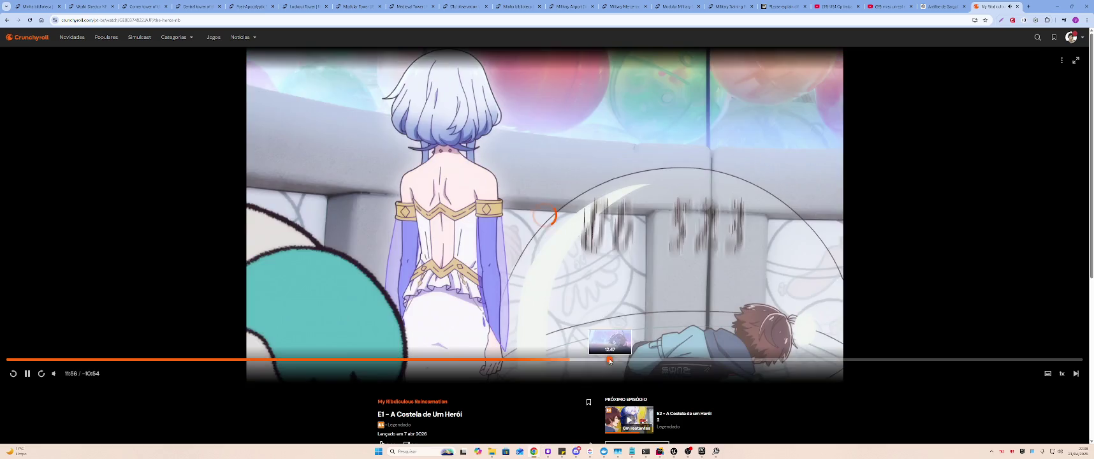
pyautogui.click(610, 360)
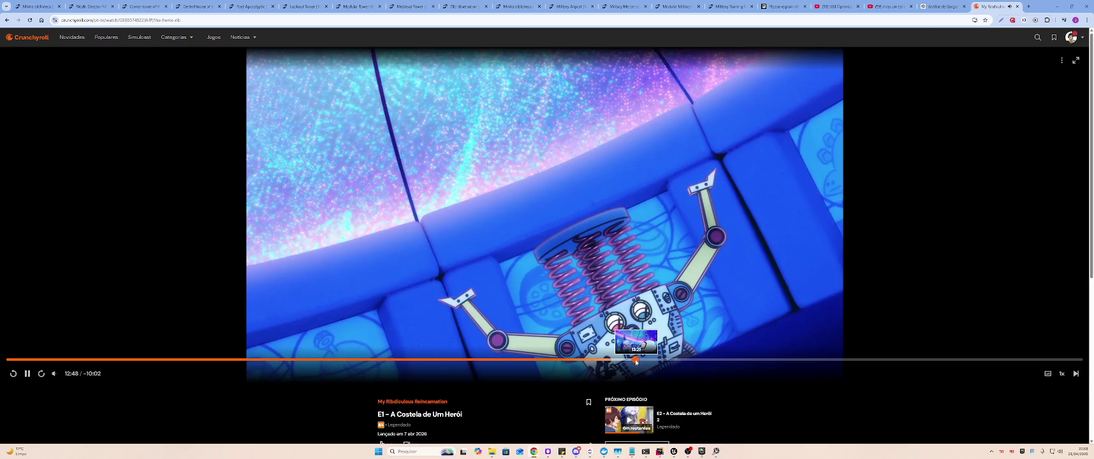
pyautogui.click(633, 359)
pyautogui.click(645, 360)
pyautogui.click(686, 359)
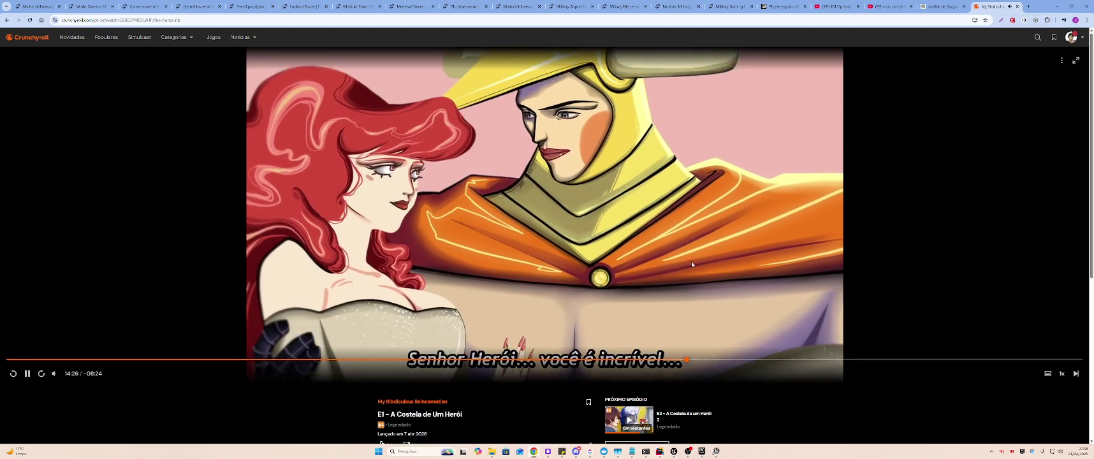
# - Pause the episode at 14:31 and close the Crunchyroll tab
pyautogui.click(692, 262)
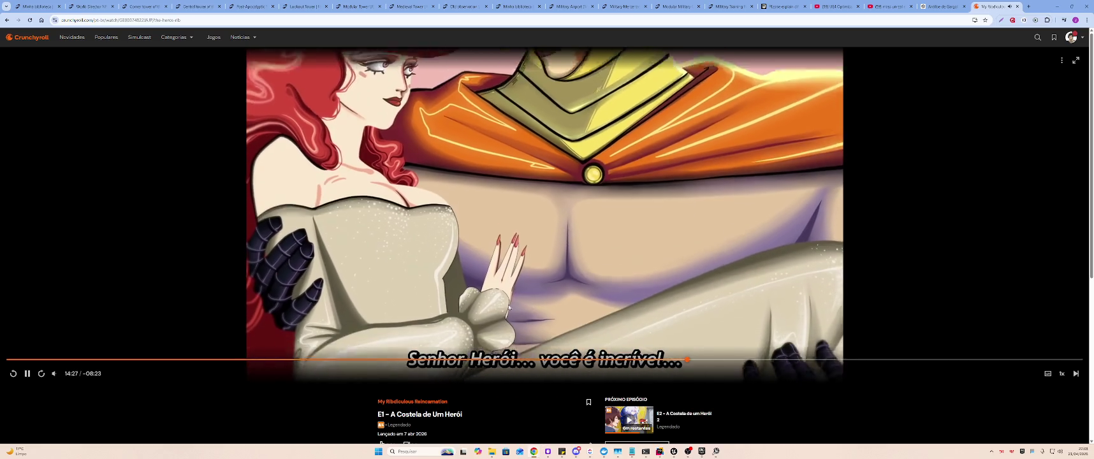
pyautogui.click(552, 202)
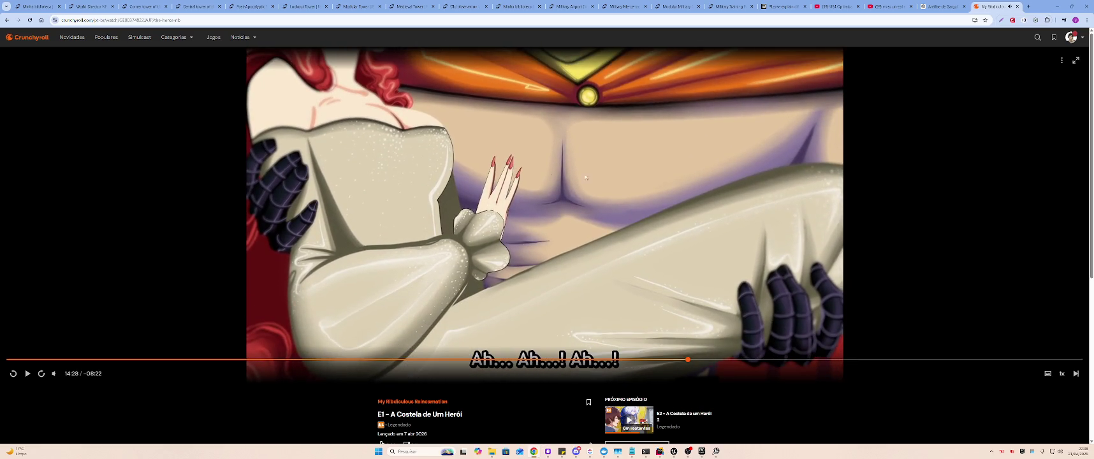
pyautogui.click(634, 207)
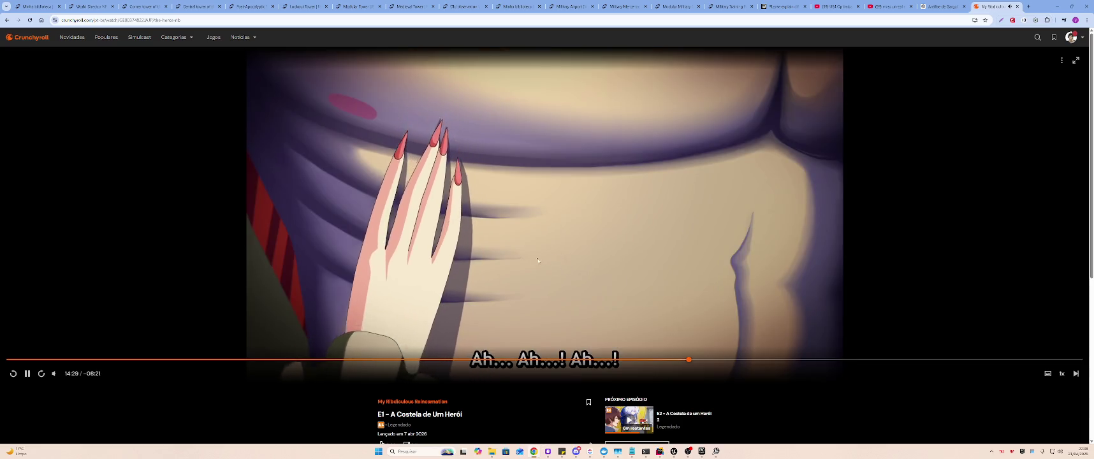
pyautogui.click(552, 232)
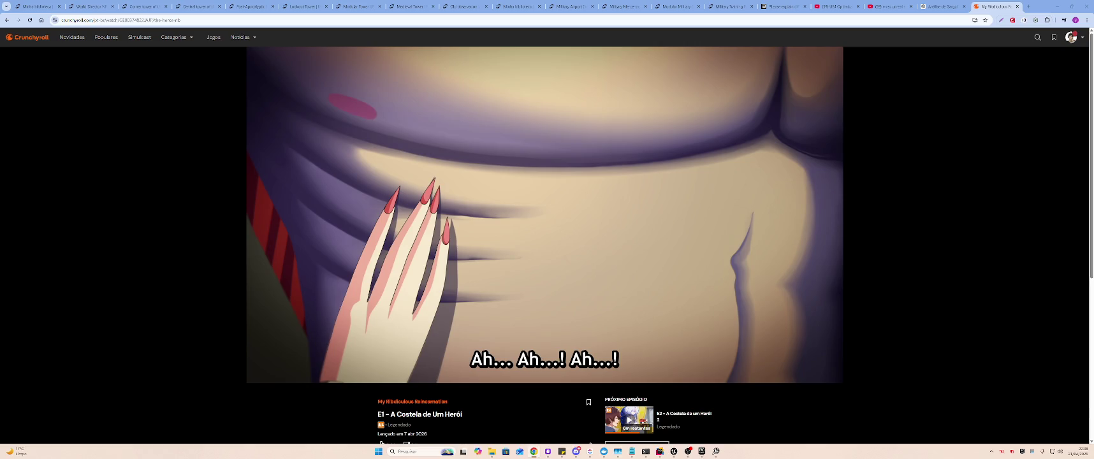
pyautogui.hotkey('ctrl', 'w')
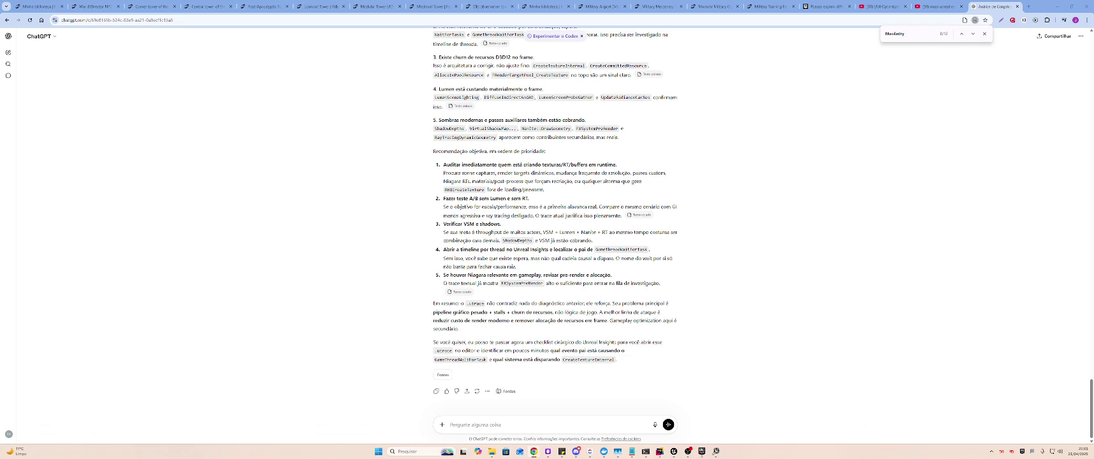
# - Reread the analysis's first recommendation and glance over the YouTube video and search tabs
pyautogui.tripleClick(468, 164)
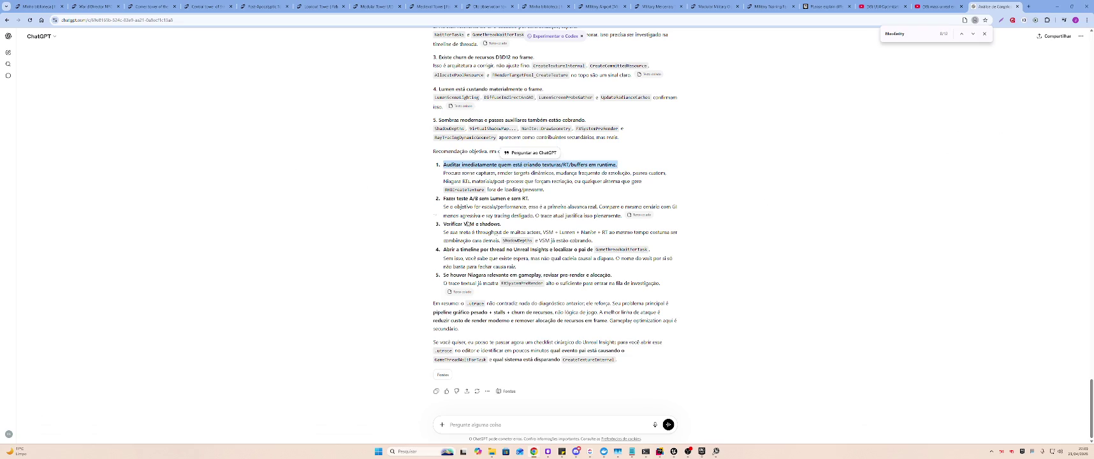
pyautogui.click(882, 7)
pyautogui.click(937, 6)
pyautogui.click(995, 6)
pyautogui.scroll(2, 689, 259)
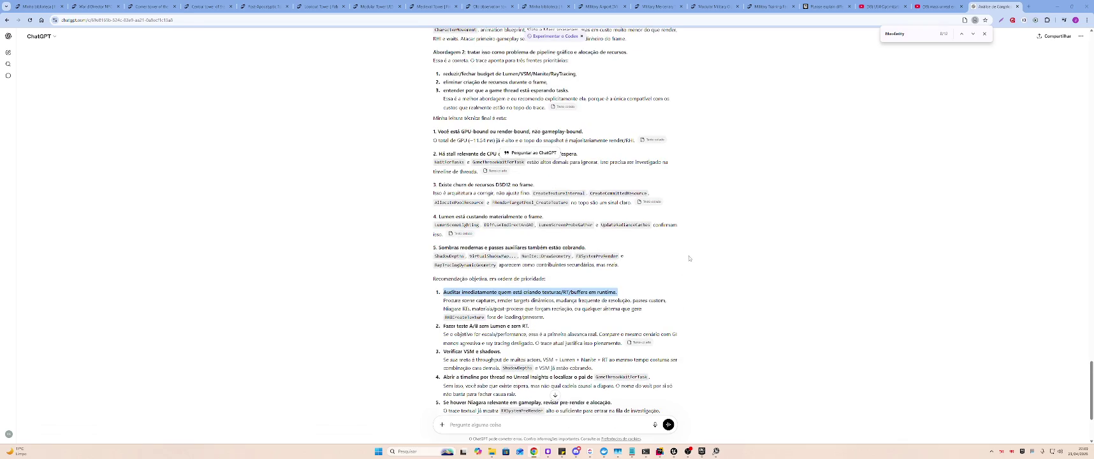
pyautogui.hotkey('ctrl', 'shift', 'Tab')
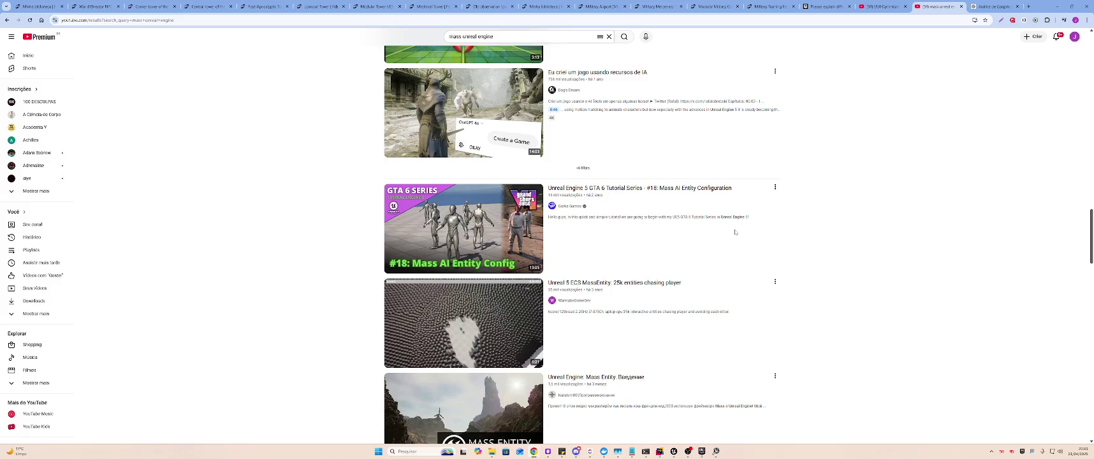
# - Watch 'Unreal 5 ECS MassEntity: 25k entities chasing player', then return to the ChatGPT analysis
pyautogui.hotkey('ctrl', 'shift', 'Tab')
pyautogui.hotkey('ctrl', 'Tab')
pyautogui.click(458, 325)
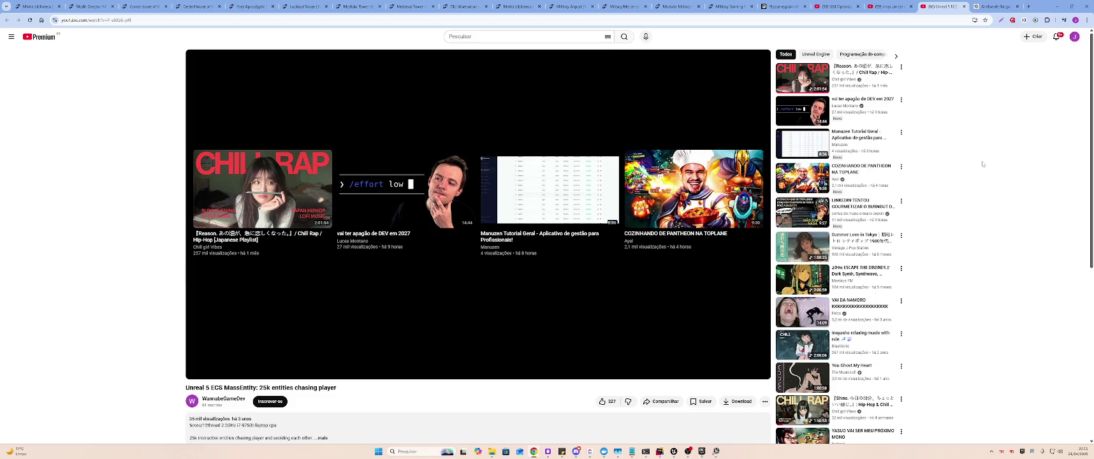
pyautogui.hotkey('alt', 'Left')
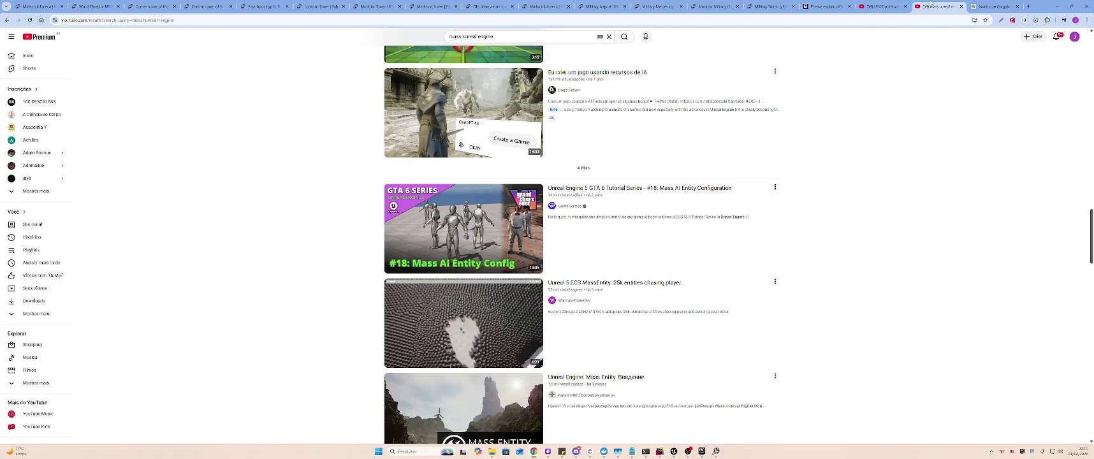
pyautogui.click(983, 8)
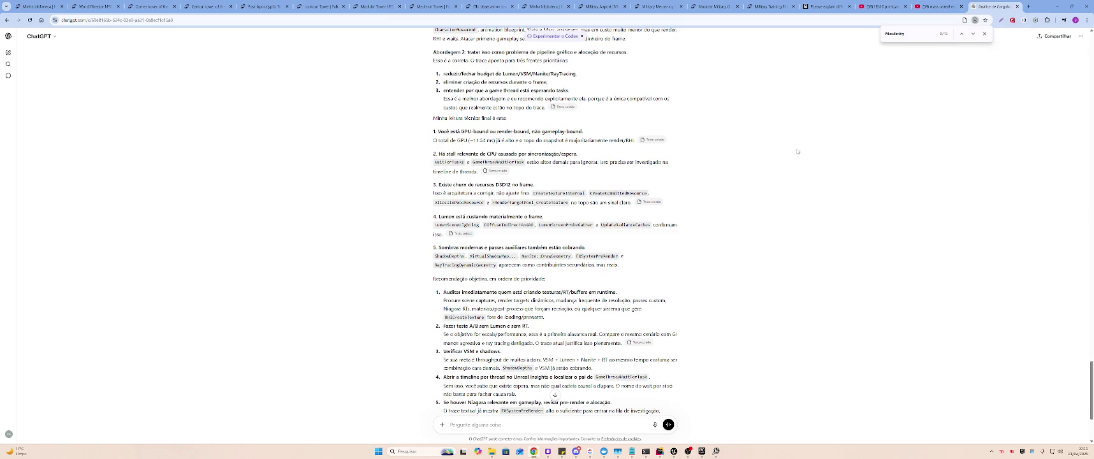
# - Glance at Unreal Insights, reread the bottleneck analysis, then switch to the Unreal Editor
pyautogui.scroll(-2, 796, 151)
pyautogui.hotkey('alt', 'Tab')
pyautogui.press('Tab')
pyautogui.press('Tab')
pyautogui.press('Tab')
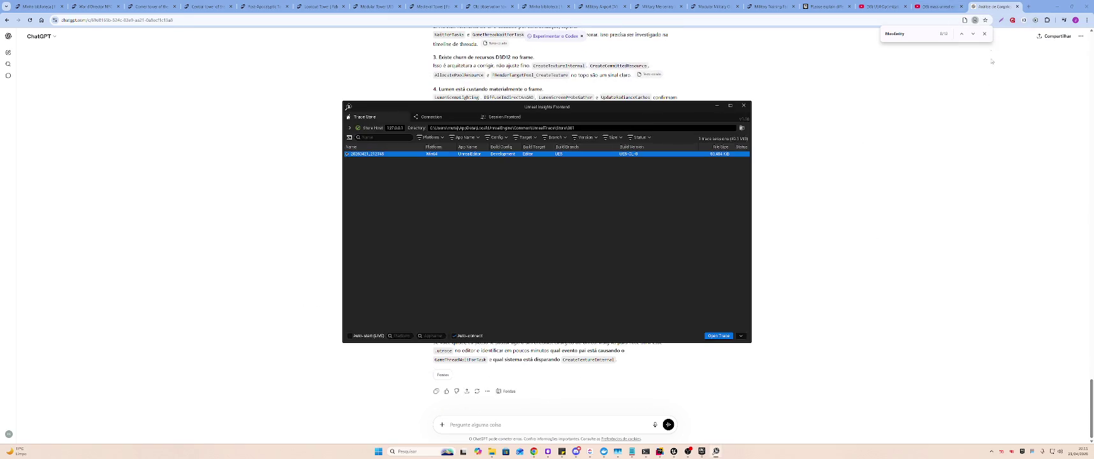
pyautogui.click(924, 145)
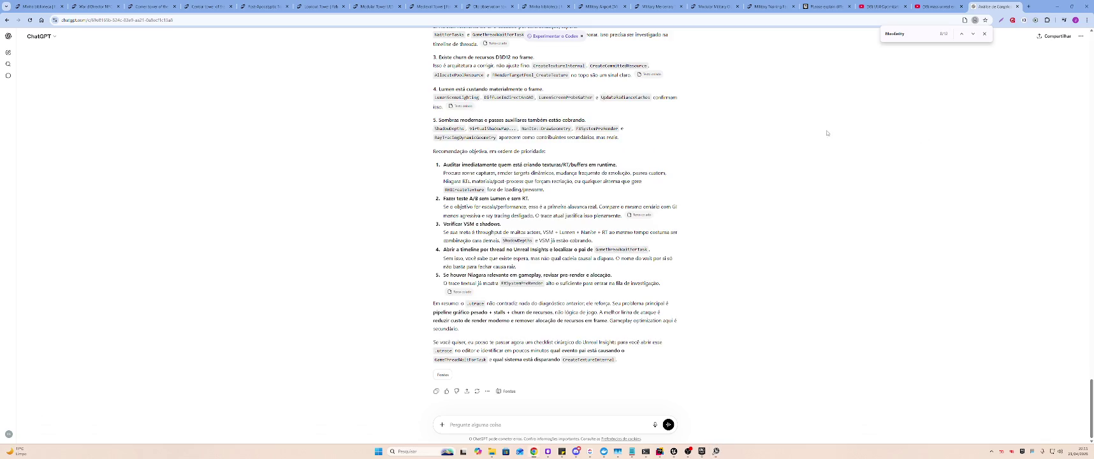
pyautogui.scroll(3, 827, 133)
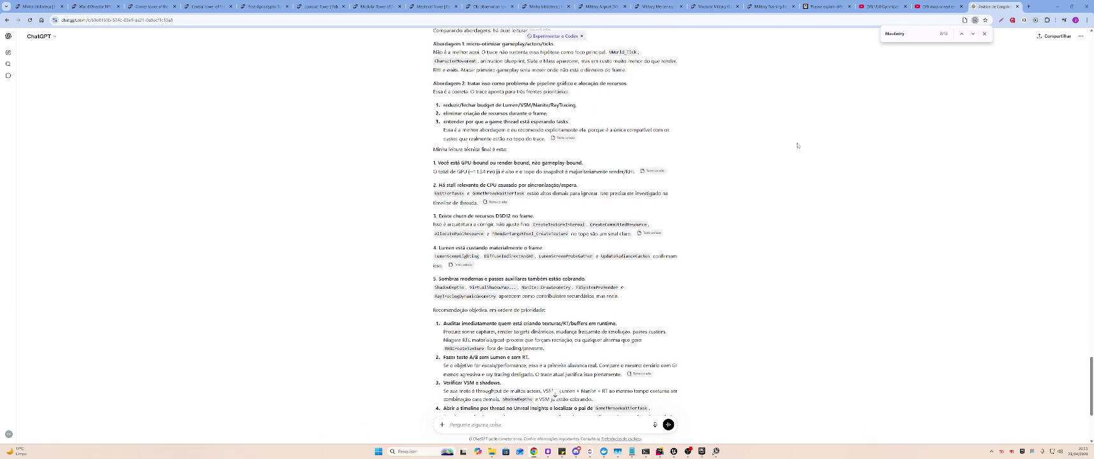
pyautogui.scroll(-3, 798, 146)
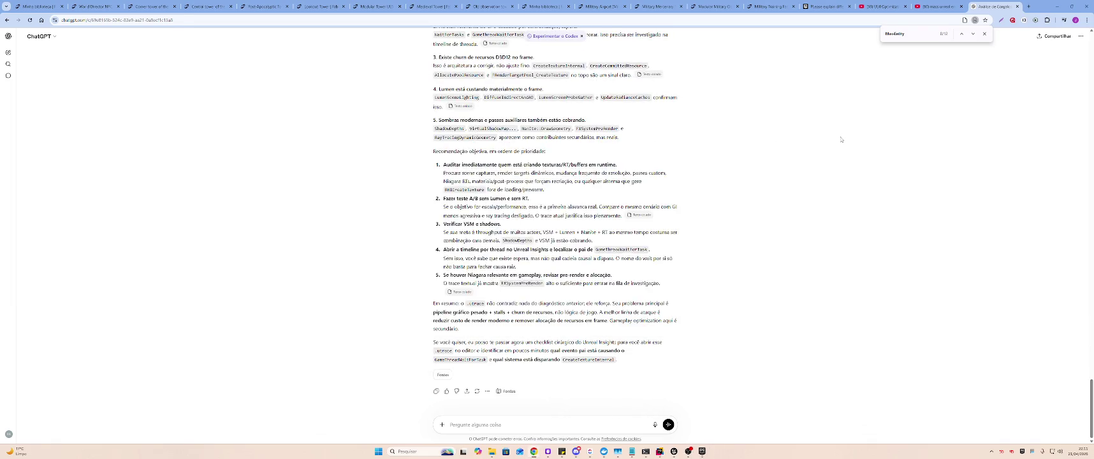
pyautogui.hotkey('alt', 'Tab')
pyautogui.hotkey('alt', 'Tab')
pyautogui.hotkey('alt', 'Tab')
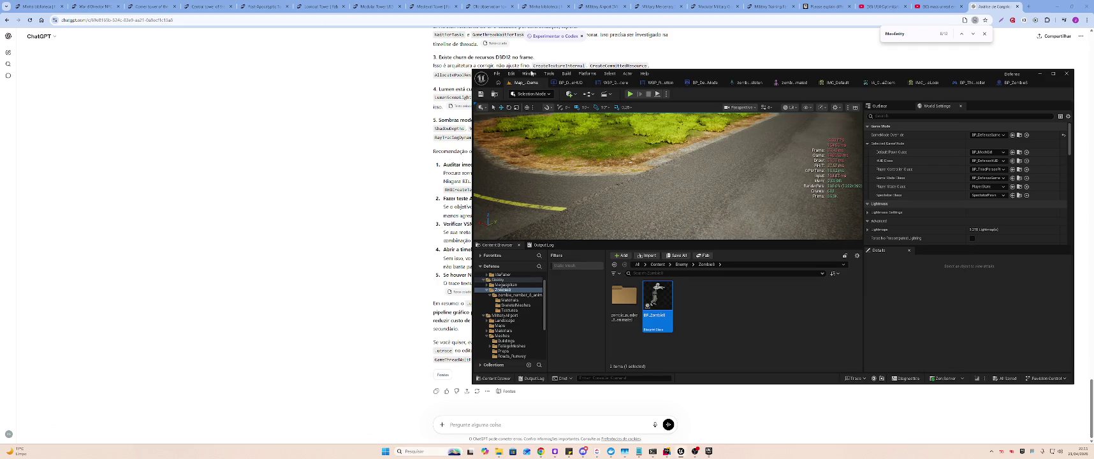
# - Show the Outliner actor list, filter it by 'light', and select Light Source
pyautogui.click(531, 74)
pyautogui.click(532, 74)
pyautogui.click(901, 107)
pyautogui.click(911, 148)
pyautogui.click(884, 116)
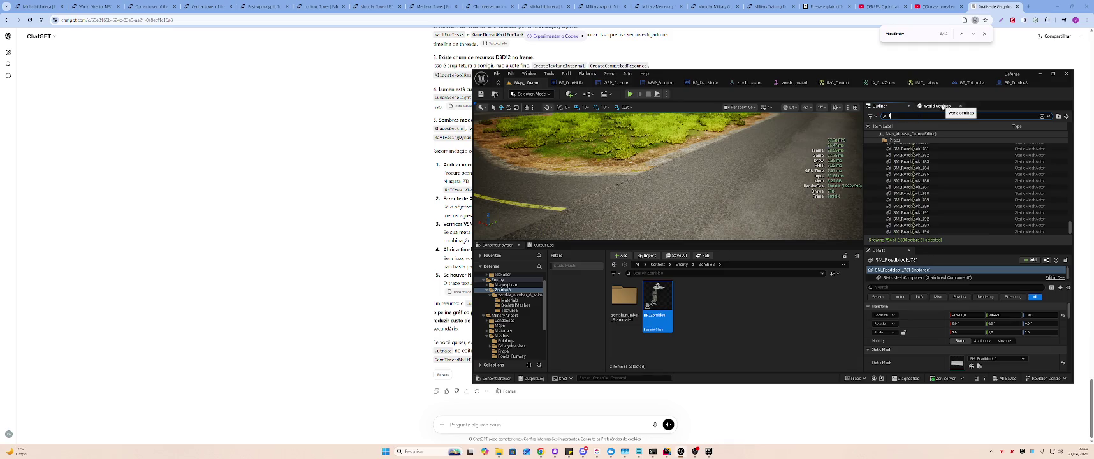
pyautogui.write('lume')
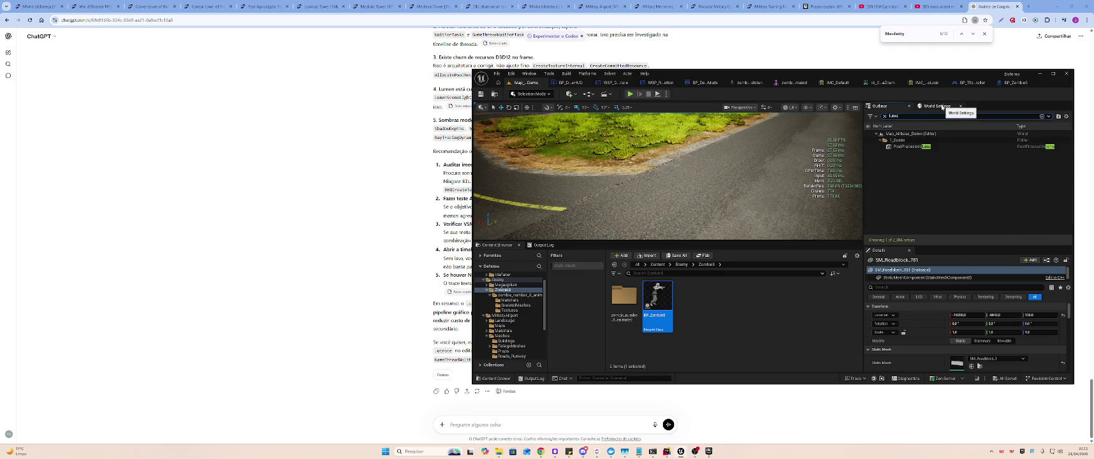
pyautogui.press('BackSpace')
pyautogui.press('BackSpace')
pyautogui.press('BackSpace')
pyautogui.write('light')
pyautogui.moveTo(1068, 228); pyautogui.dragTo(1060, 125)
pyautogui.click(906, 146)
# - Search Details for 'lumen', compare Sky Light, clear the filter, and maximize the editor
pyautogui.click(895, 287)
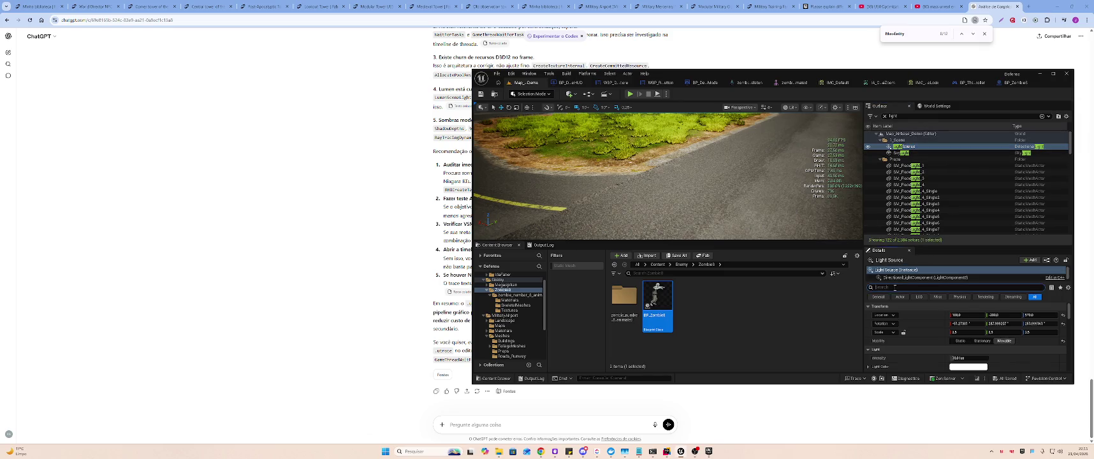
pyautogui.write('lumen')
pyautogui.click(926, 153)
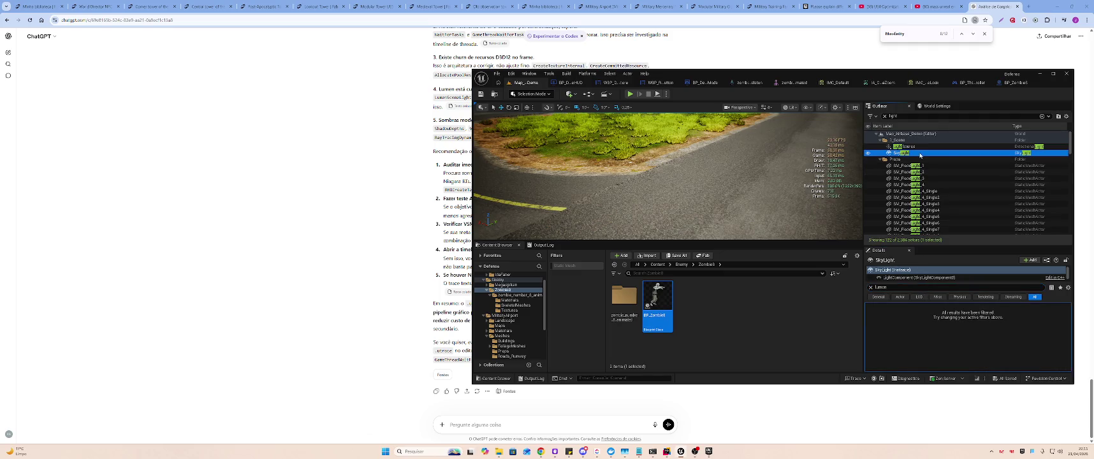
pyautogui.click(930, 140)
pyautogui.click(931, 146)
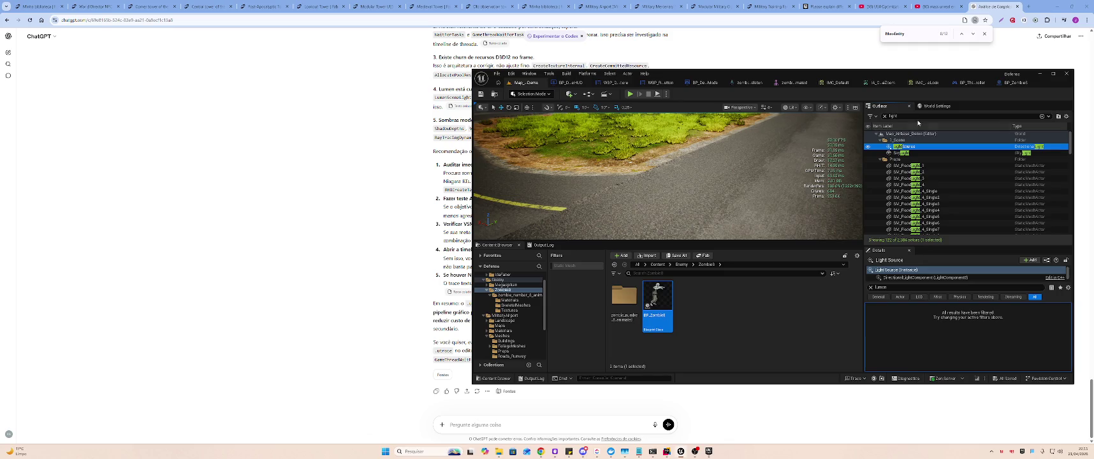
pyautogui.click(885, 116)
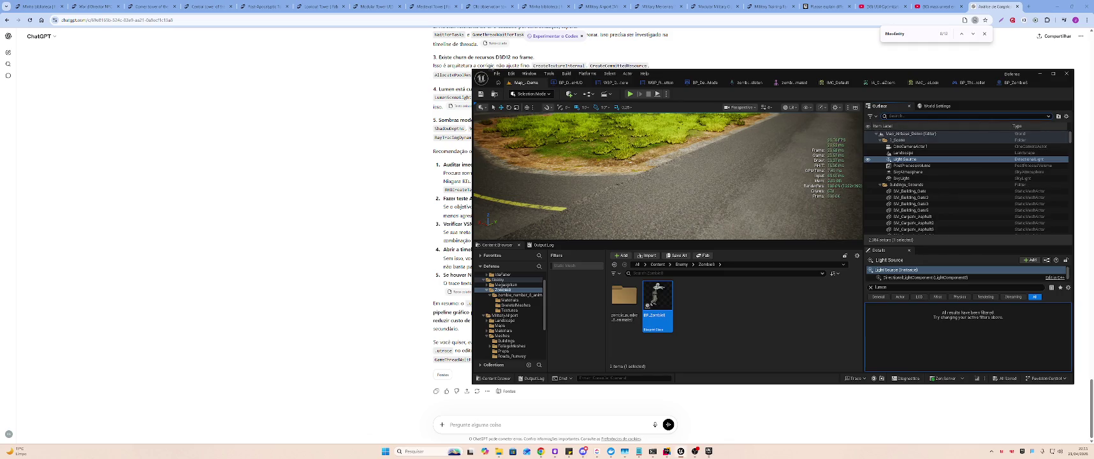
pyautogui.click(1054, 74)
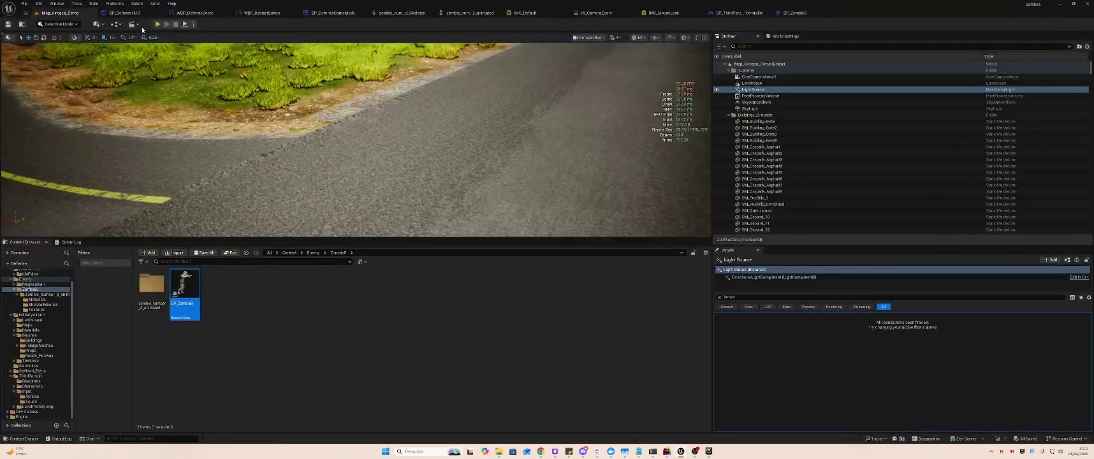
# - Browse to Content > Stylized_Egypt > Maps and load Stylized_Egypt_Demo
pyautogui.scroll(2, 38, 300)
pyautogui.click(28, 282)
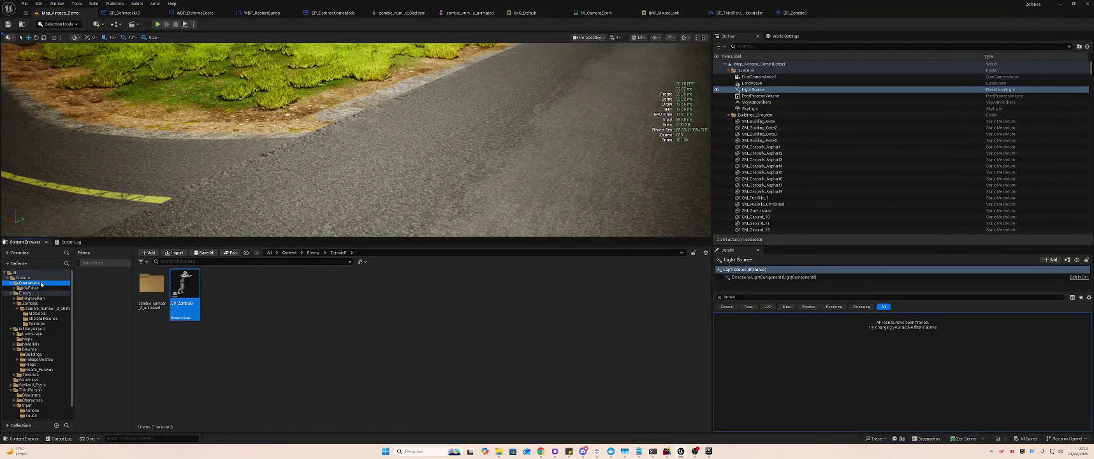
pyautogui.click(22, 277)
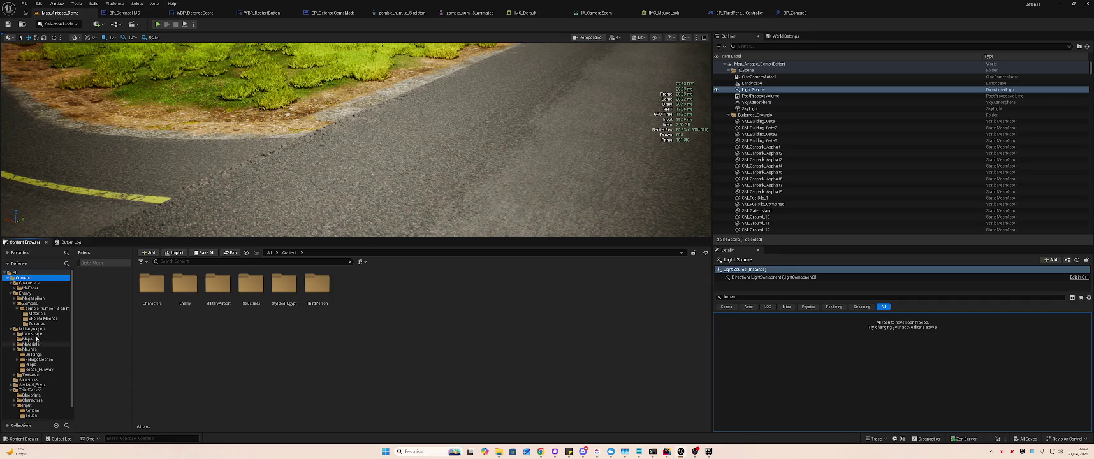
pyautogui.click(48, 385)
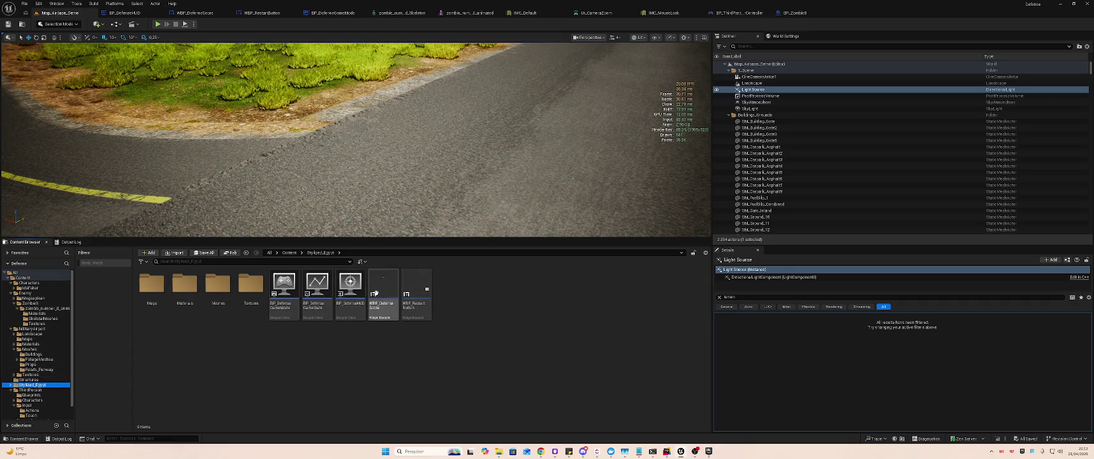
pyautogui.doubleClick(160, 288)
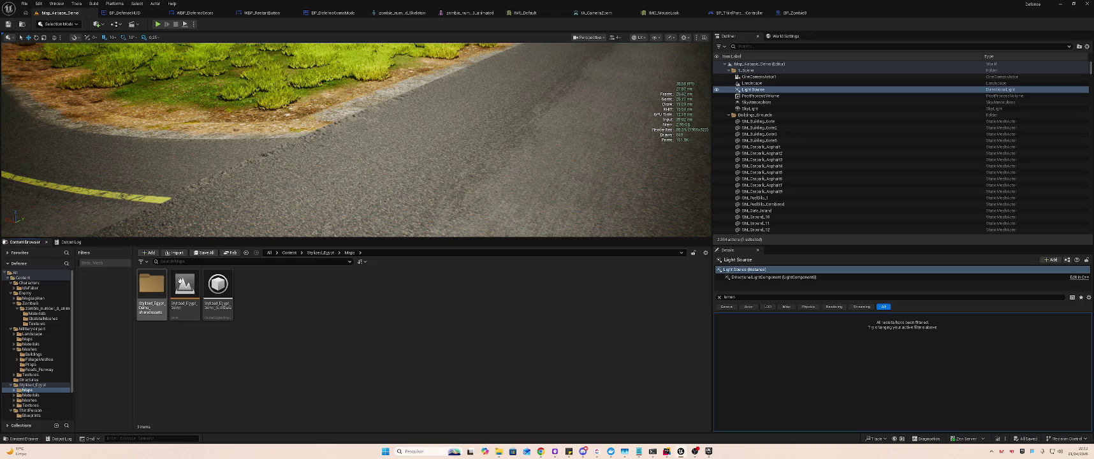
pyautogui.click(190, 283)
pyautogui.doubleClick(190, 283)
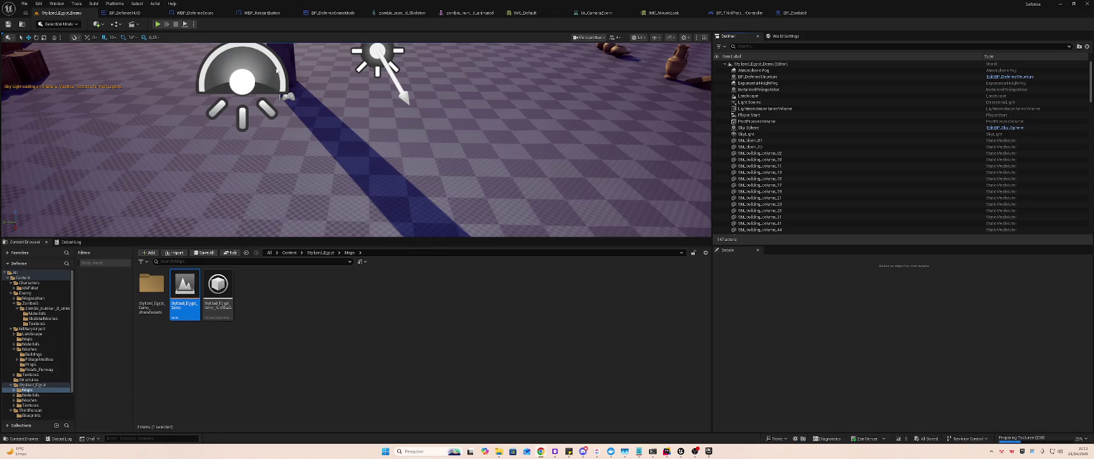
# - Locate the BP_DefenseStructure blueprint and show its 3D Viewport
pyautogui.rightClick(288, 51)
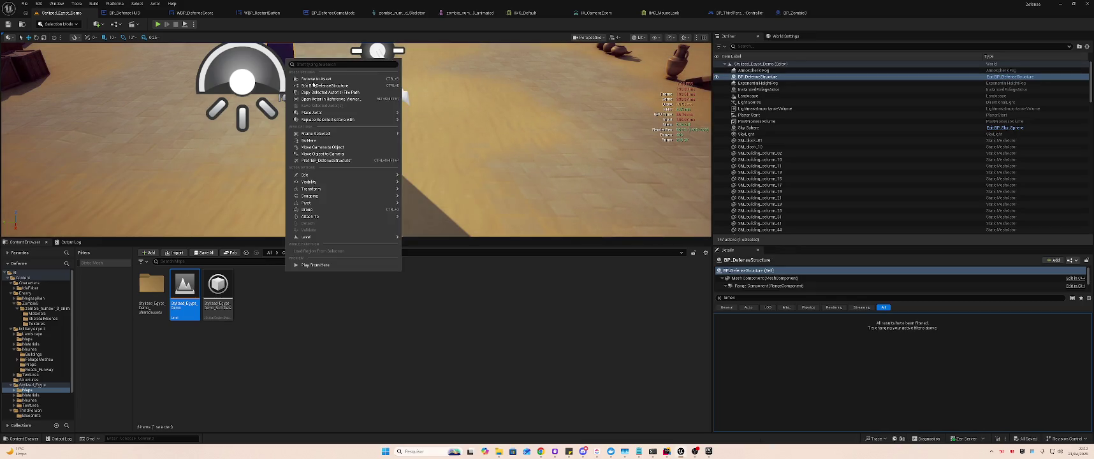
pyautogui.click(314, 77)
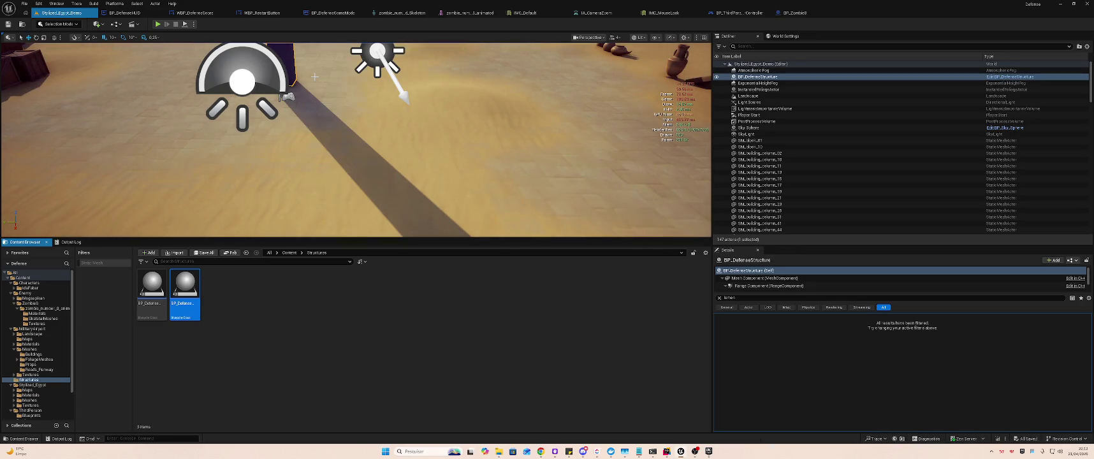
pyautogui.click(184, 287)
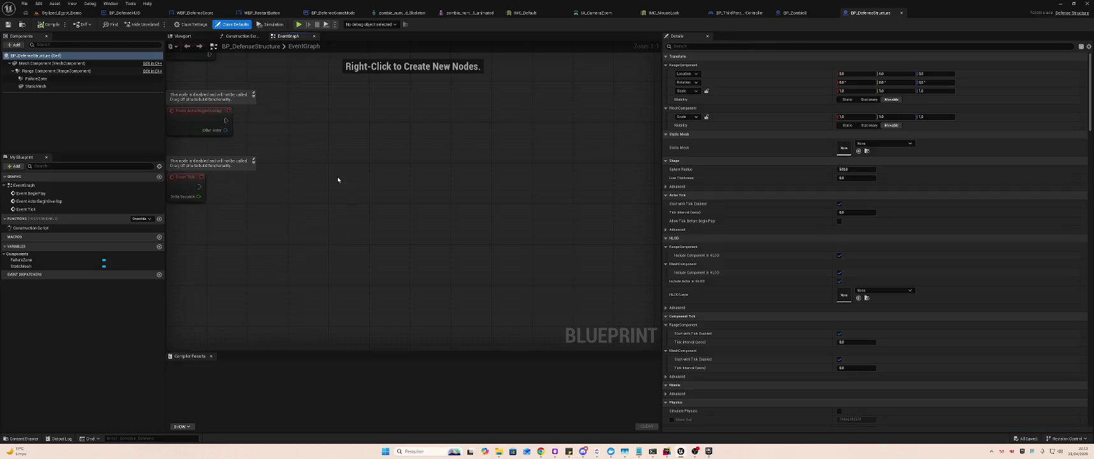
pyautogui.click(194, 37)
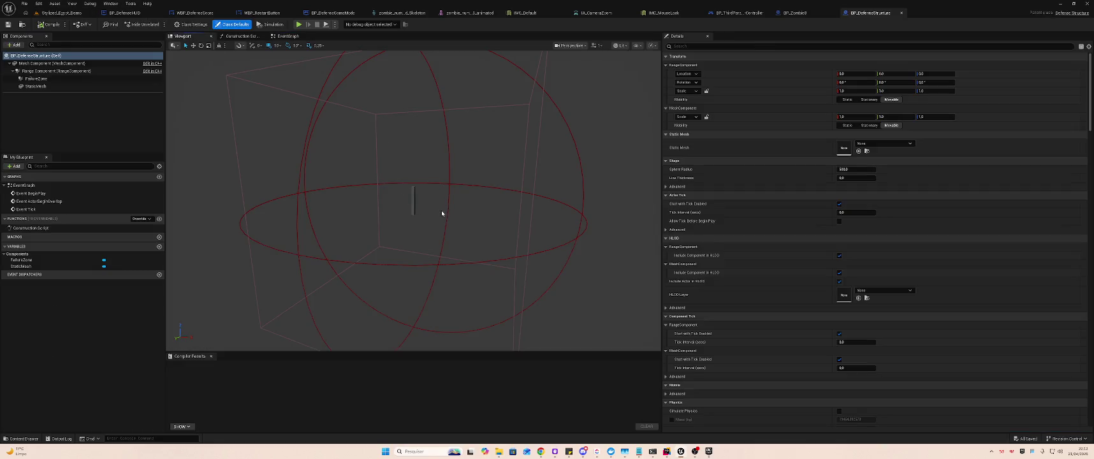
# - Scale the FailureZone box from 35.25 down to 12.75, save all, and return to the level
pyautogui.click(35, 79)
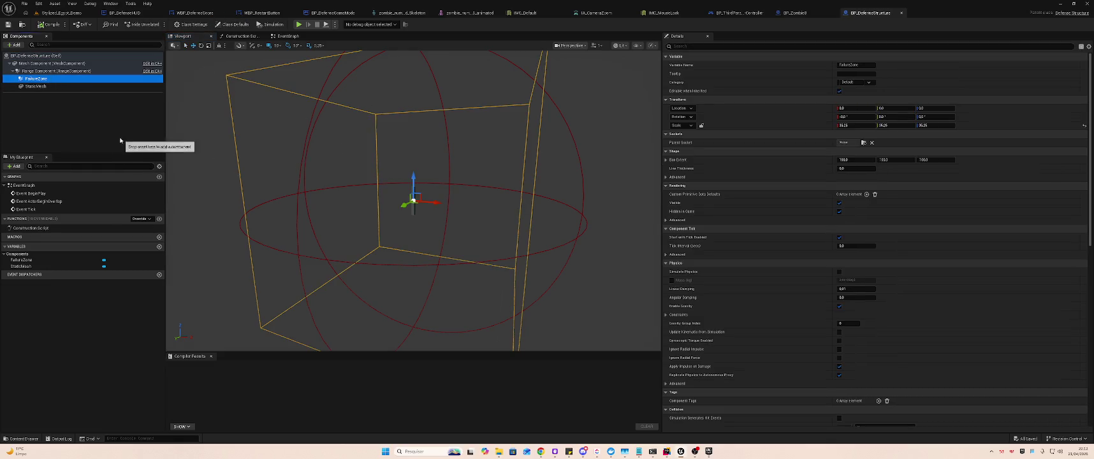
pyautogui.click(427, 201)
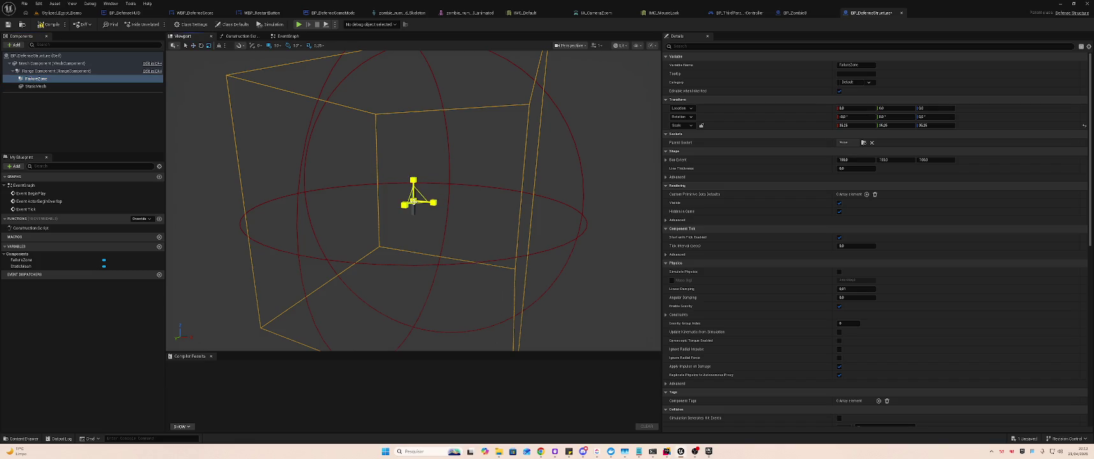
pyautogui.moveTo(424, 199); pyautogui.dragTo(393, 222)
pyautogui.hotkey('ctrl', 's')
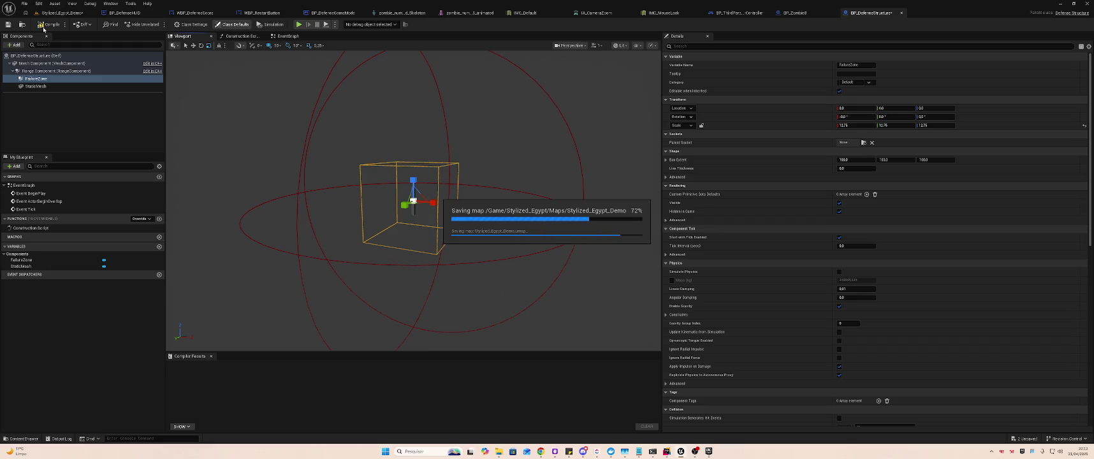
pyautogui.click(79, 14)
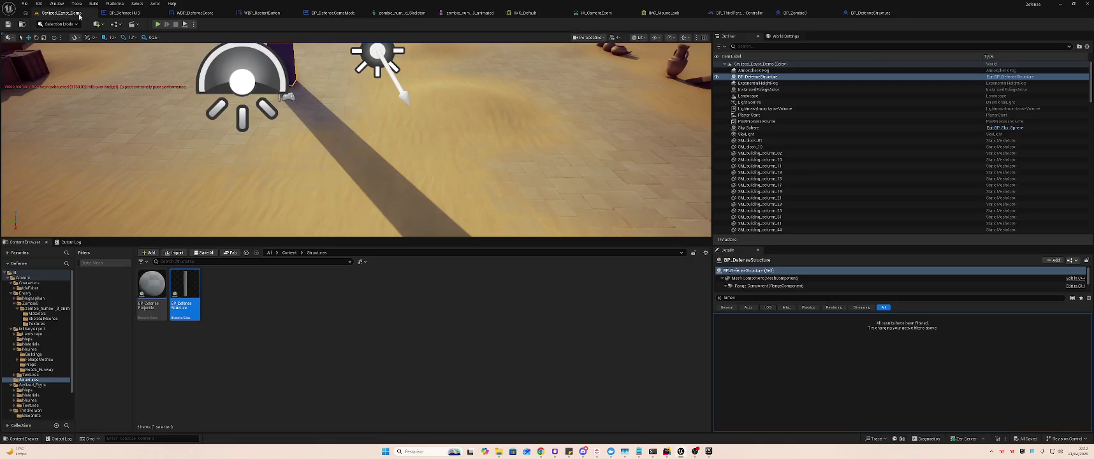
# - Play-test the Stylized_Egypt_Demo level, turning the camera around the character, then stop
pyautogui.click(159, 24)
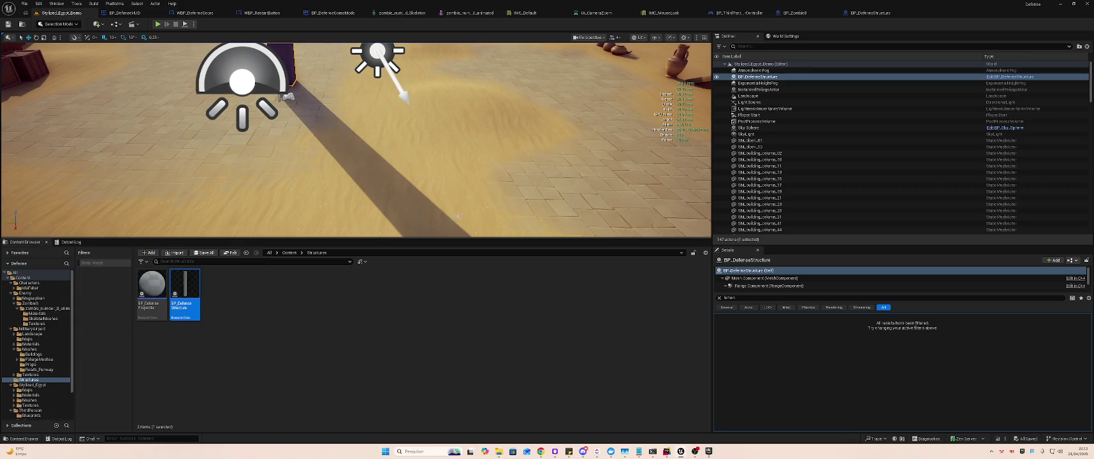
pyautogui.moveTo(467, 237); pyautogui.dragTo(450, 381)
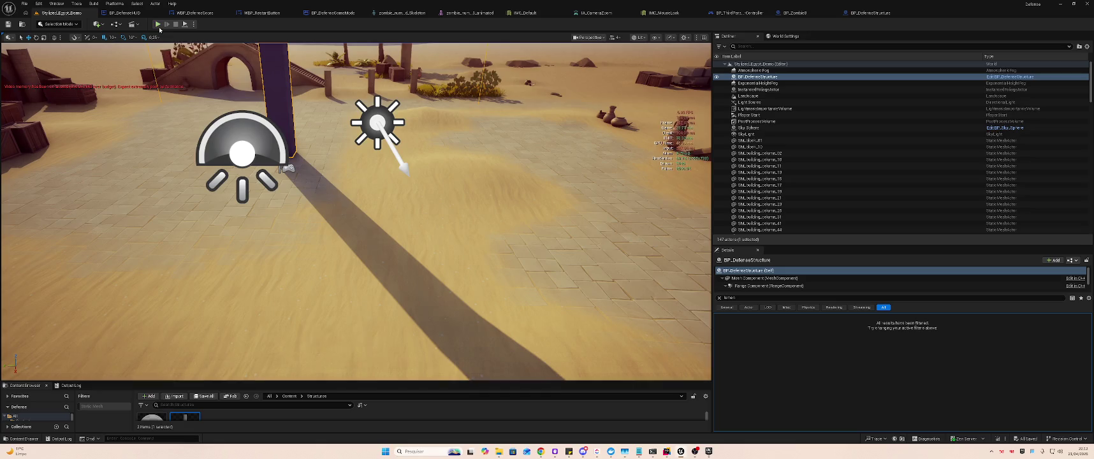
pyautogui.click(159, 25)
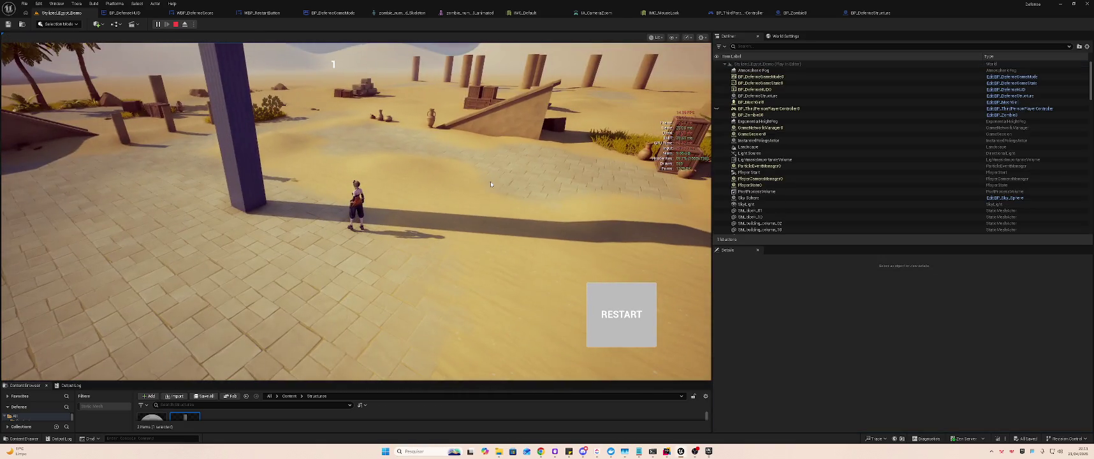
pyautogui.moveTo(490, 184); pyautogui.dragTo(285, 160)
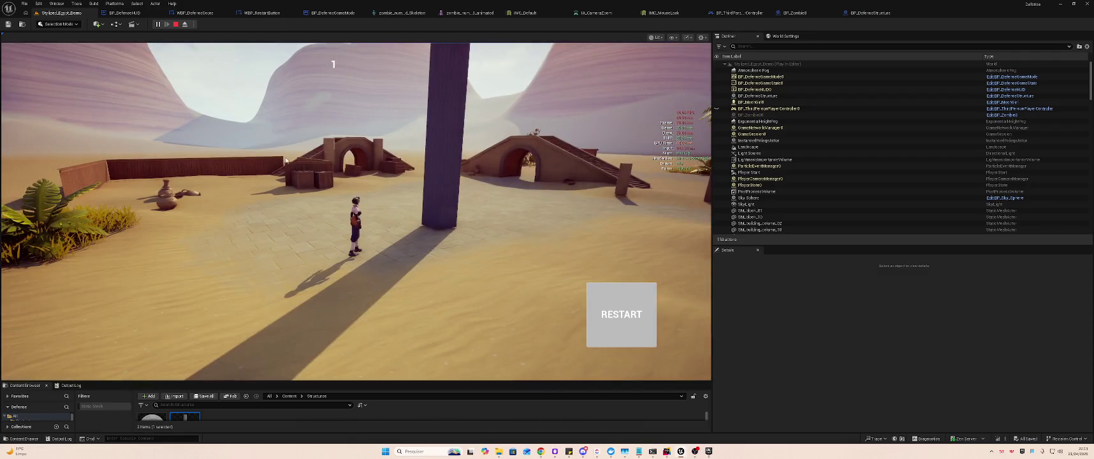
pyautogui.press('Escape')
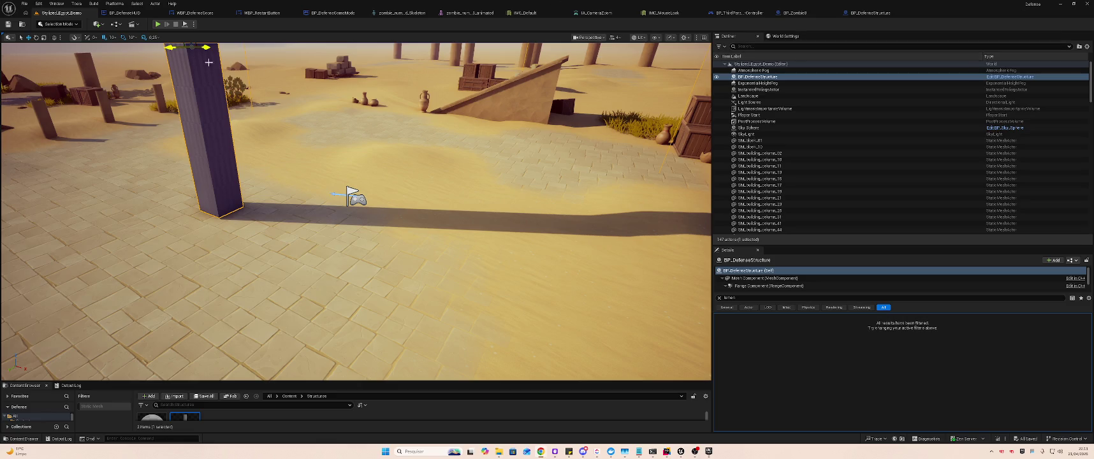
# - Shrink FailureZone to scale 4.25, compile BP_DefenseStructure, and return to the level
pyautogui.click(872, 12)
pyautogui.moveTo(426, 201); pyautogui.dragTo(415, 201)
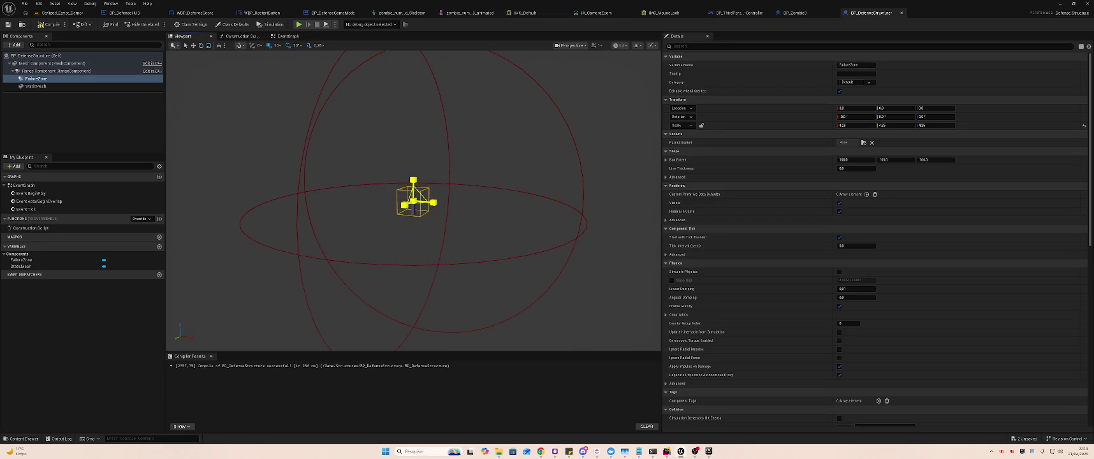
pyautogui.click(52, 25)
pyautogui.click(62, 12)
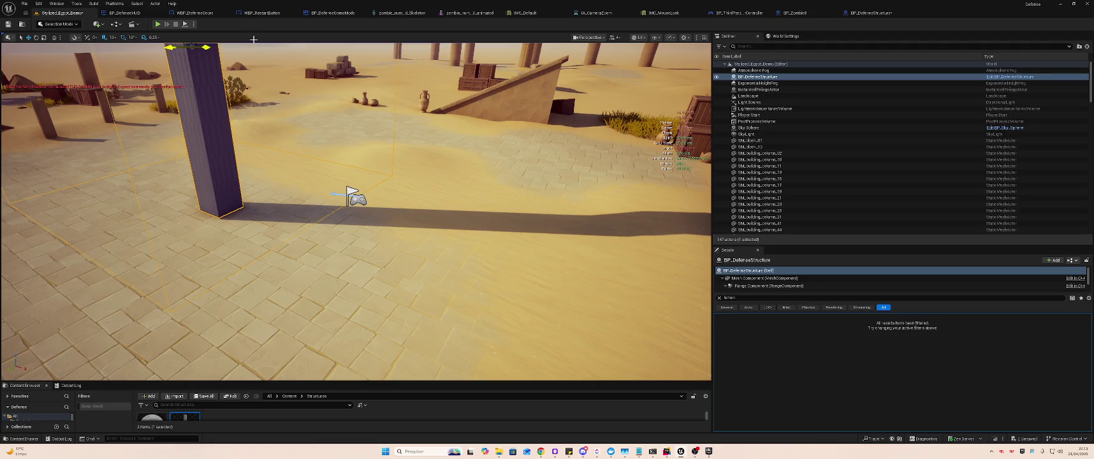
# - After a quick test run, set BP_DefenseGameMode's Initial Enemies Per Wave to 100 and return to Stylized_Egypt_Demo
pyautogui.hotkey('alt', 'p')
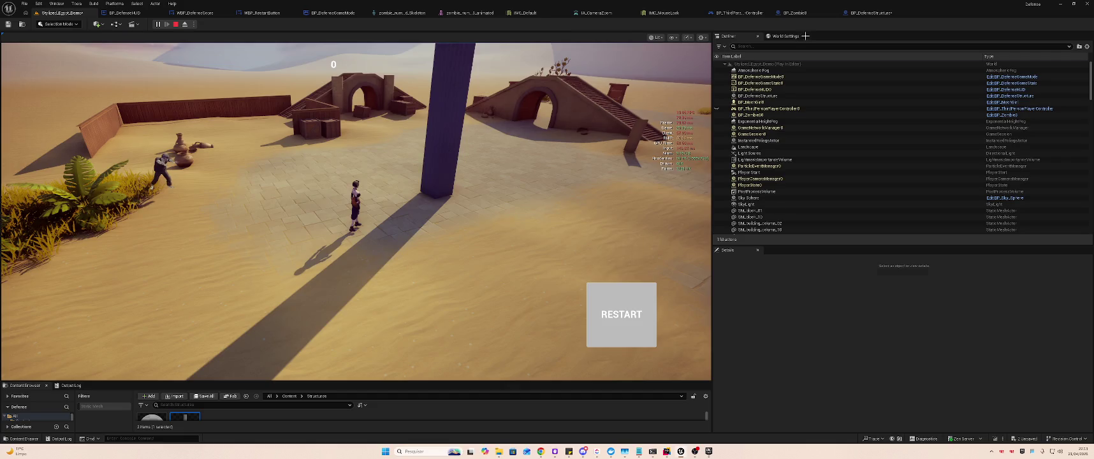
pyautogui.press('Escape')
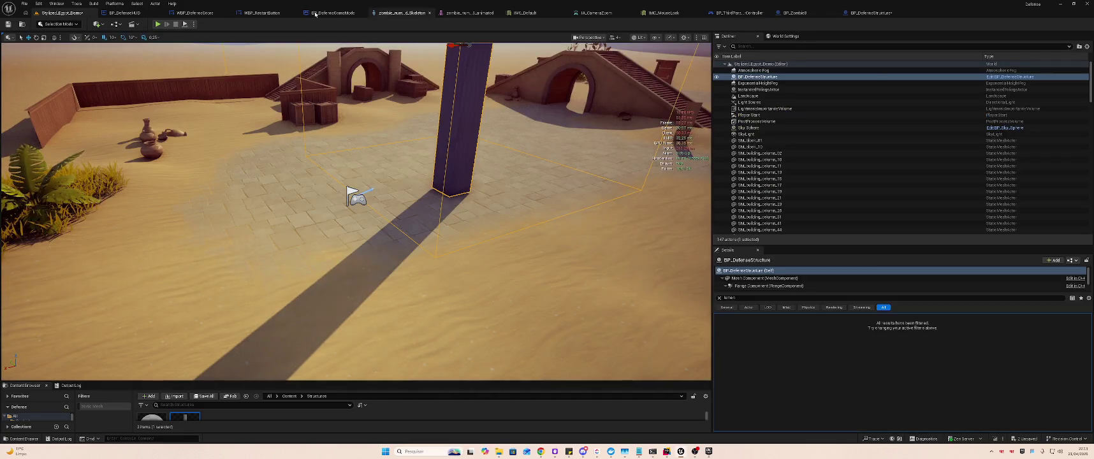
pyautogui.click(333, 13)
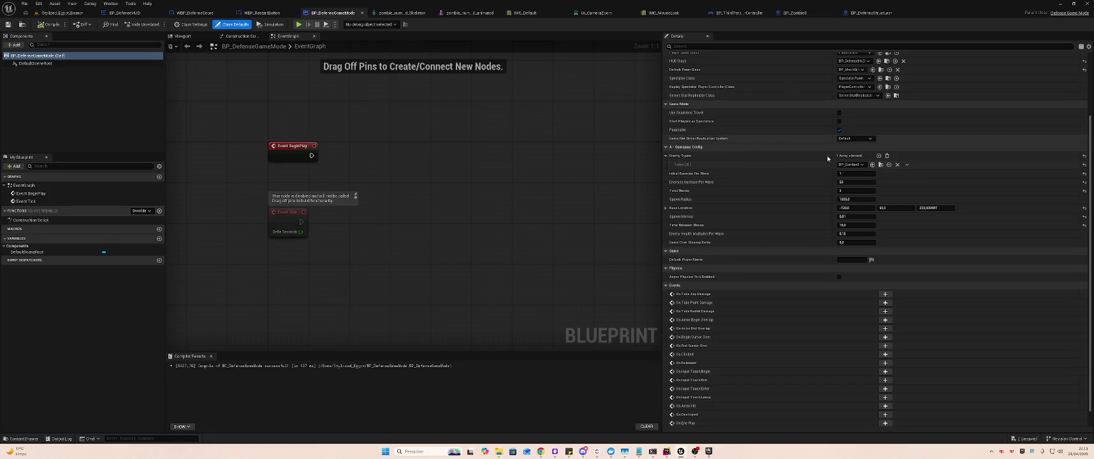
pyautogui.click(790, 46)
pyautogui.write('gen')
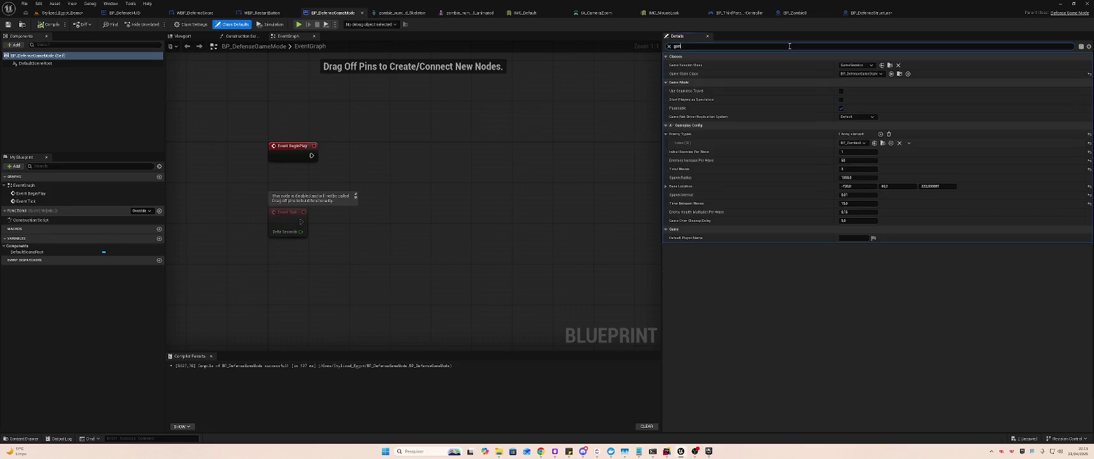
pyautogui.write('m')
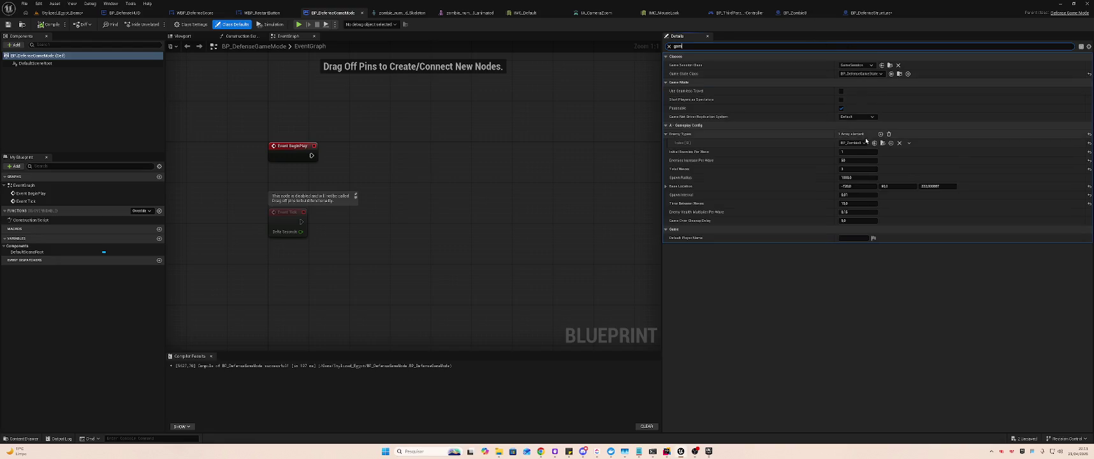
pyautogui.click(920, 152)
pyautogui.write('100')
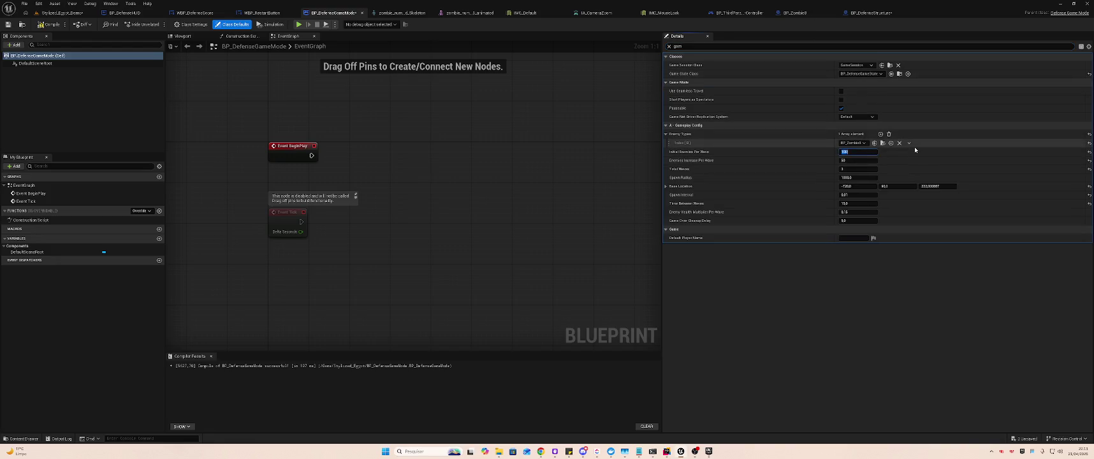
pyautogui.click(62, 13)
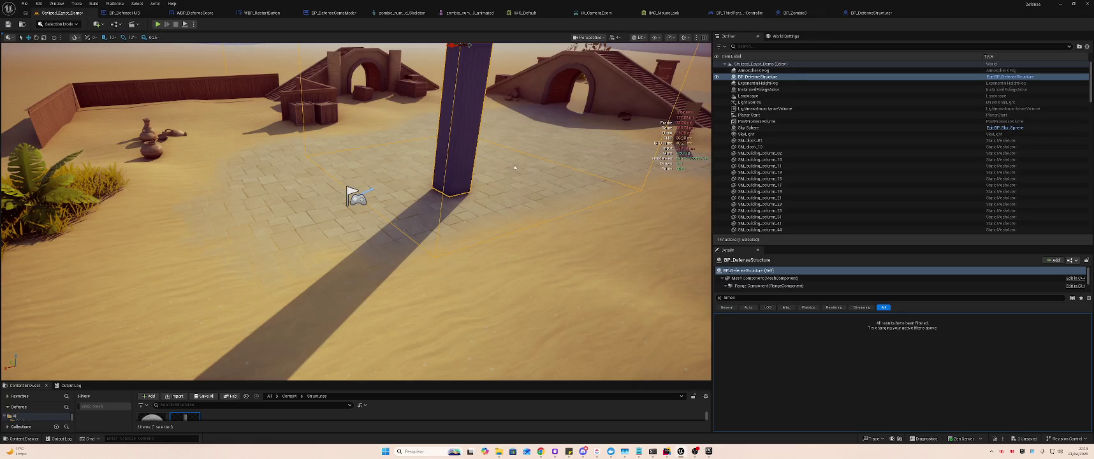
pyautogui.scroll(2, 356, 212)
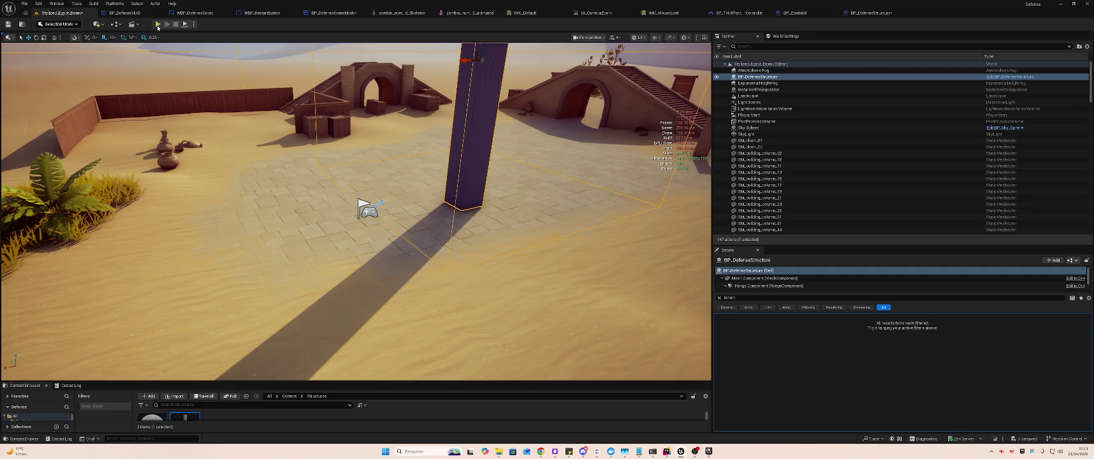
# - Play the Egypt level against 100-enemy waves, freeing the mouse with Shift+F1 and turning the camera
pyautogui.click(221, 51)
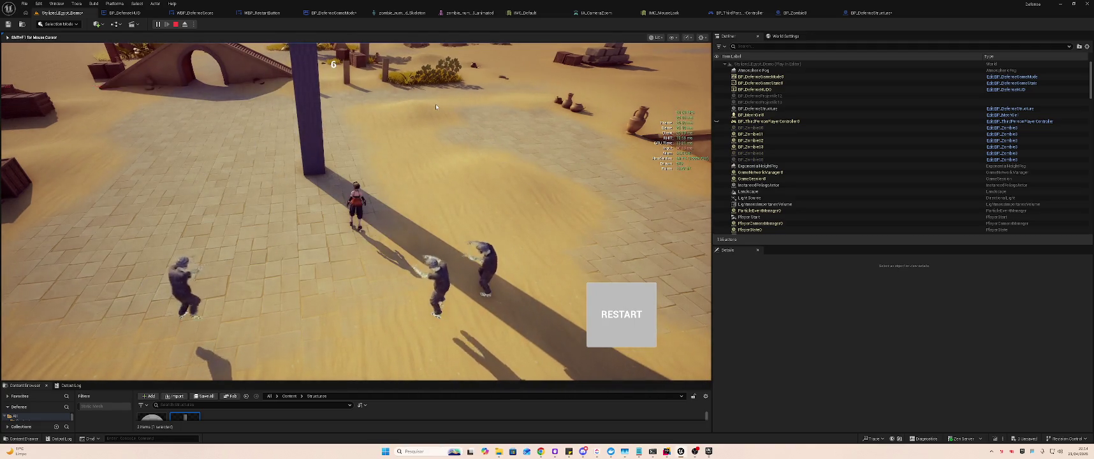
pyautogui.hotkey('shift', 'F1')
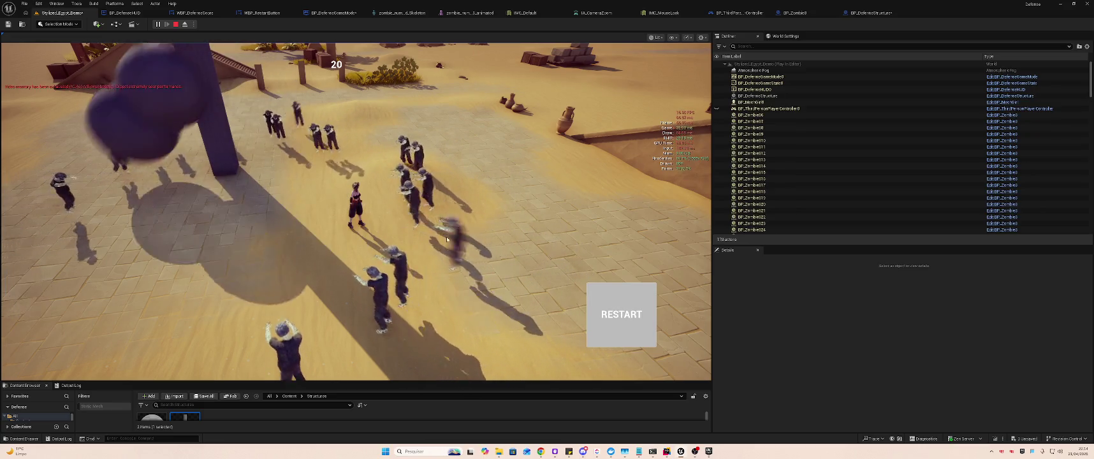
pyautogui.click(410, 225)
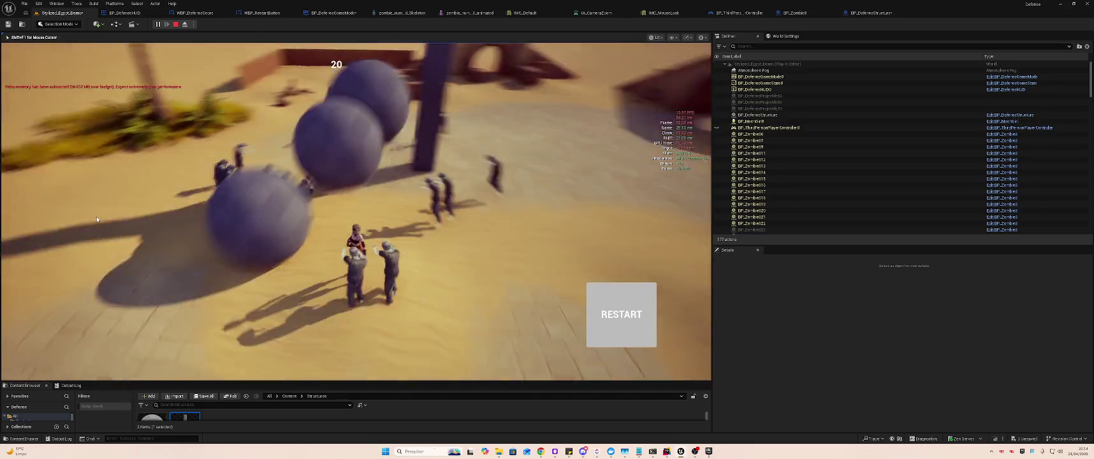
pyautogui.hotkey('shift', 'F1')
pyautogui.press('super')
pyautogui.press('super')
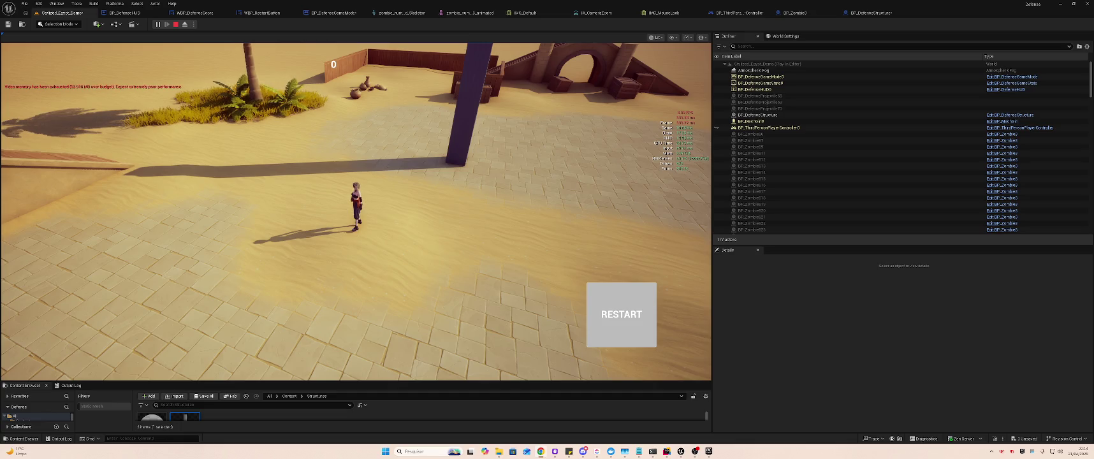
pyautogui.moveTo(446, 95); pyautogui.dragTo(163, 61)
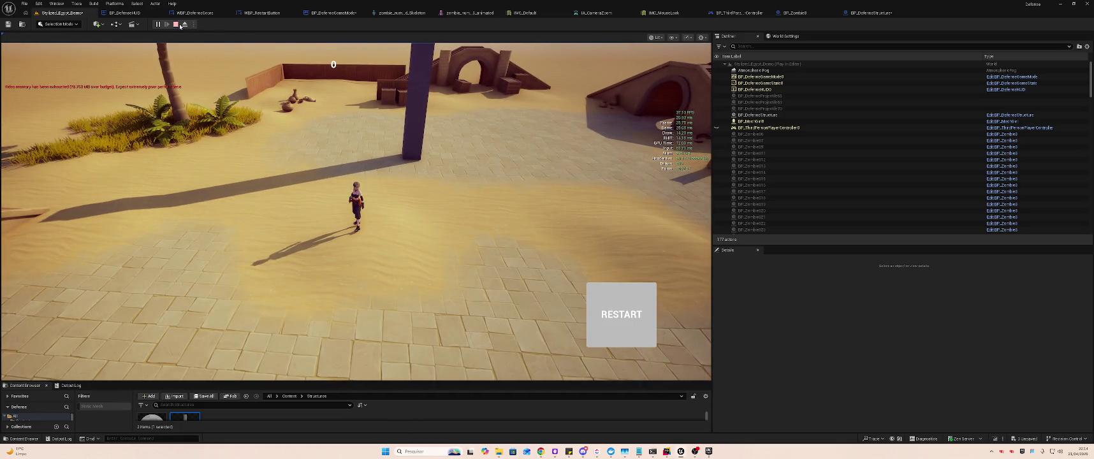
# - Stop the test, set BP_DefenseGameMode's Initial Enemies Per Wave to 500, and save
pyautogui.click(176, 25)
pyautogui.click(334, 13)
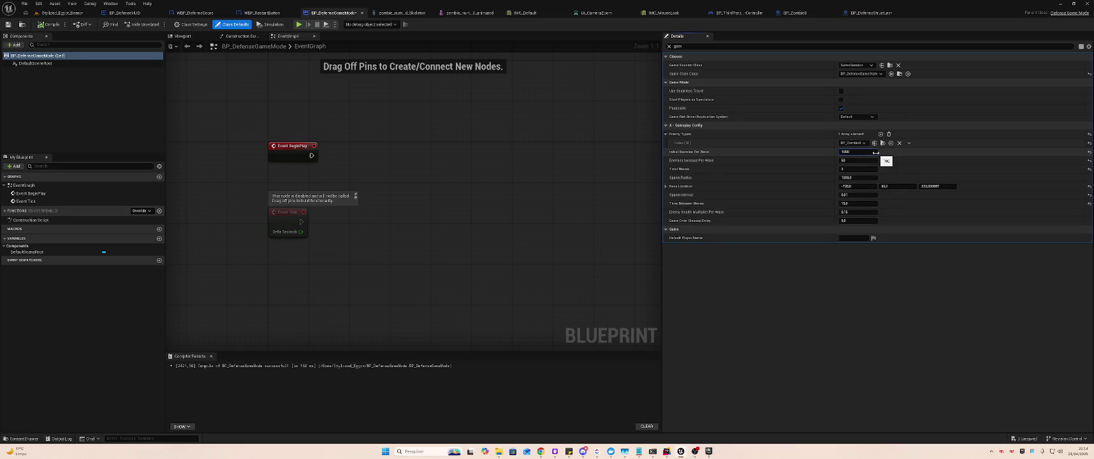
pyautogui.click(875, 152)
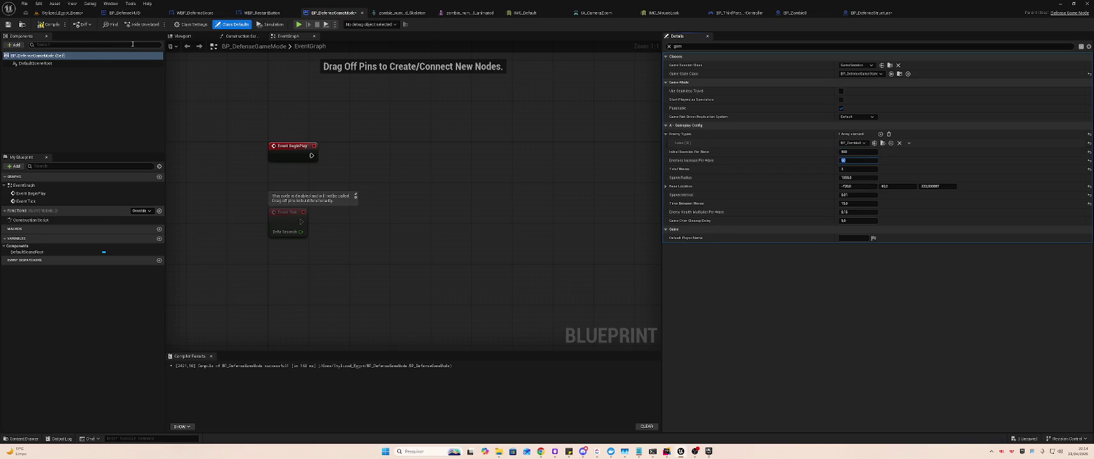
pyautogui.hotkey('ctrl', 'shift', 's')
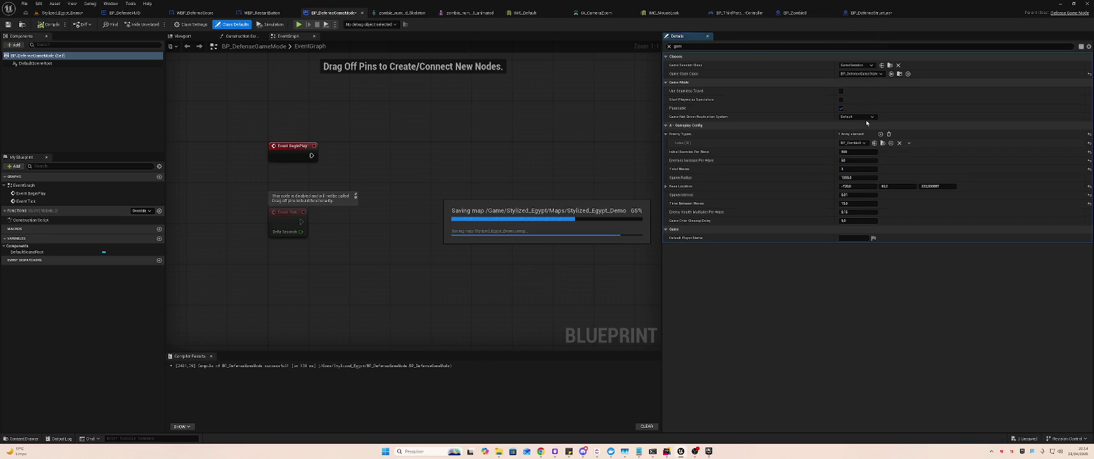
# - Edit the game mode's Spawn Radius value, then return to the level and start a play test
pyautogui.click(867, 177)
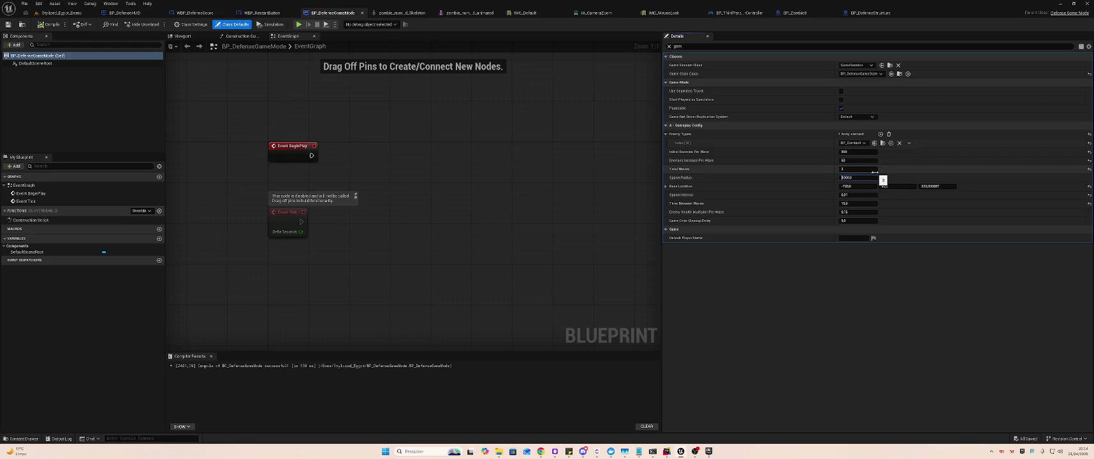
pyautogui.press('Return')
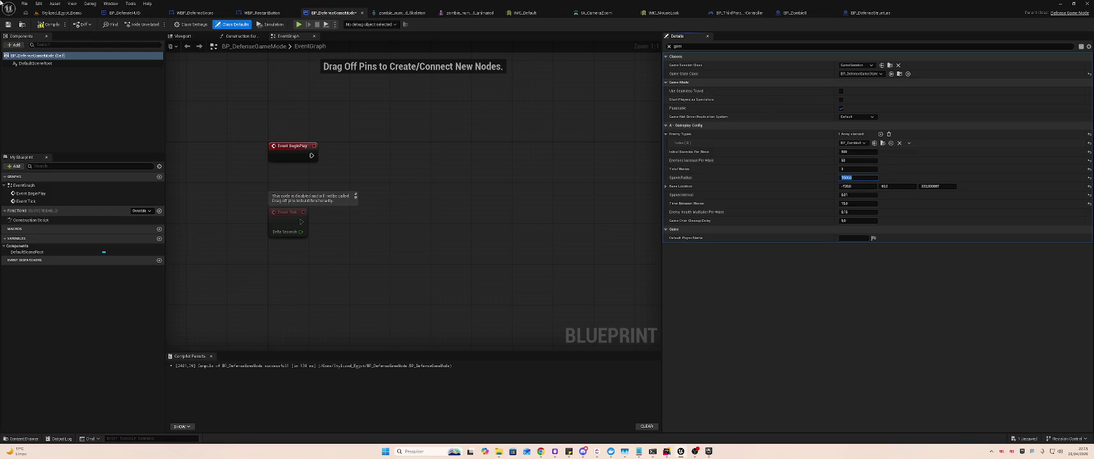
pyautogui.click(870, 12)
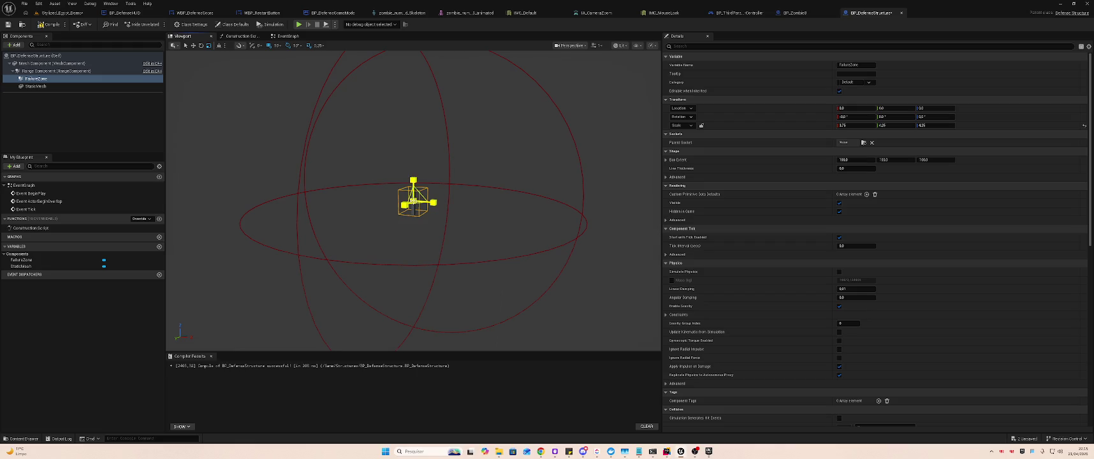
pyautogui.click(22, 24)
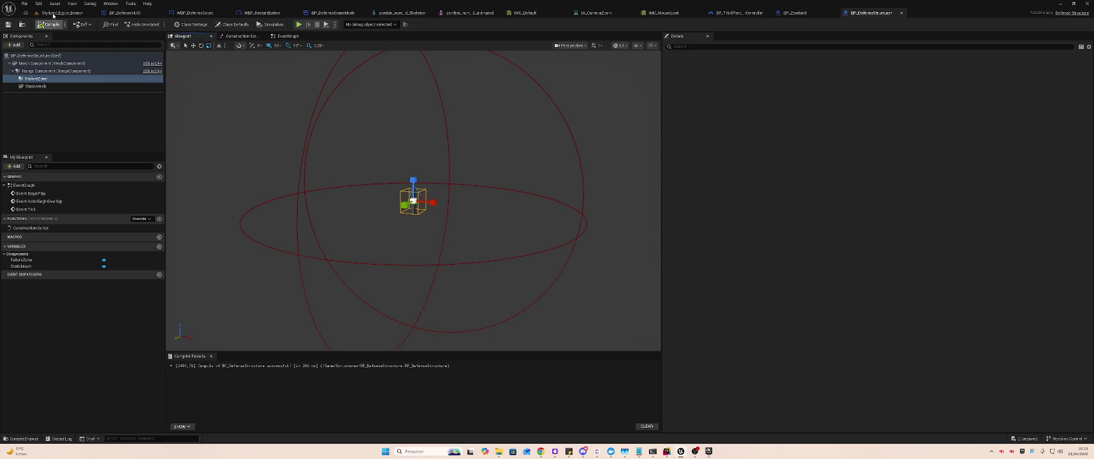
pyautogui.hotkey('alt', 'p')
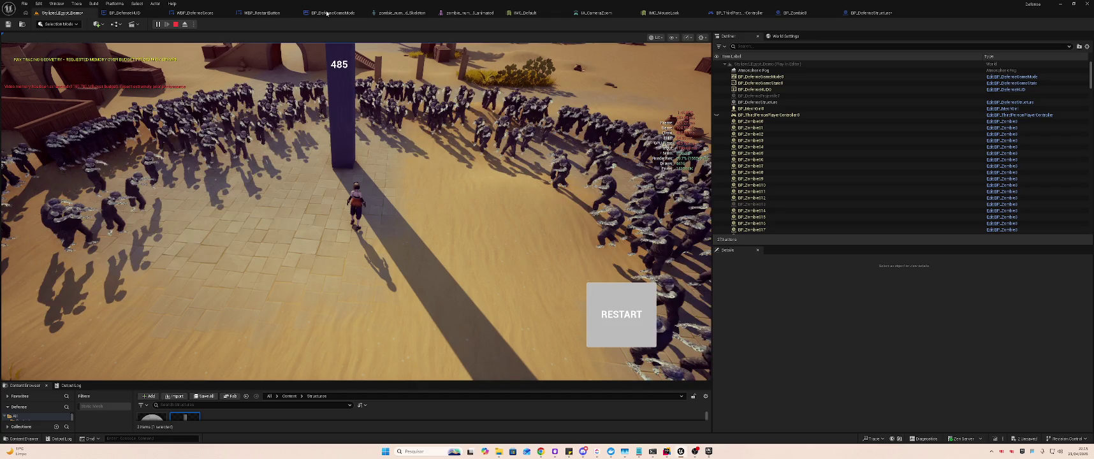
# - Check BP_DefenseGameMode mid-test, restart the zombie wave in game, then stop the play test
pyautogui.press('Escape')
pyautogui.click(326, 9)
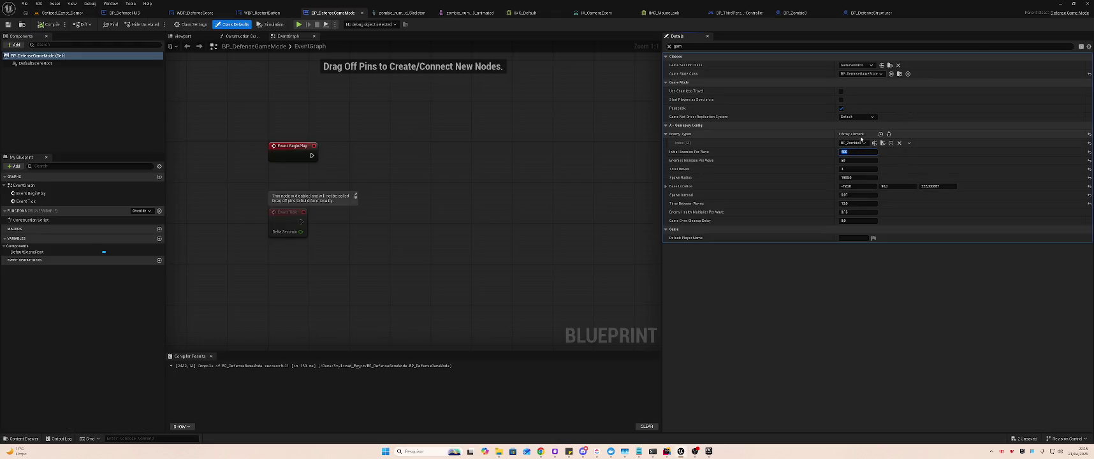
pyautogui.click(61, 12)
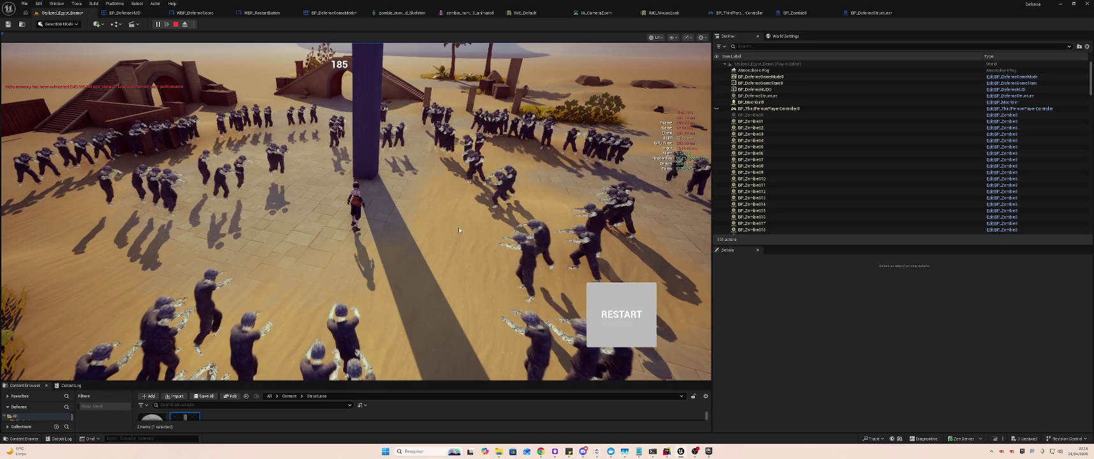
pyautogui.click(619, 322)
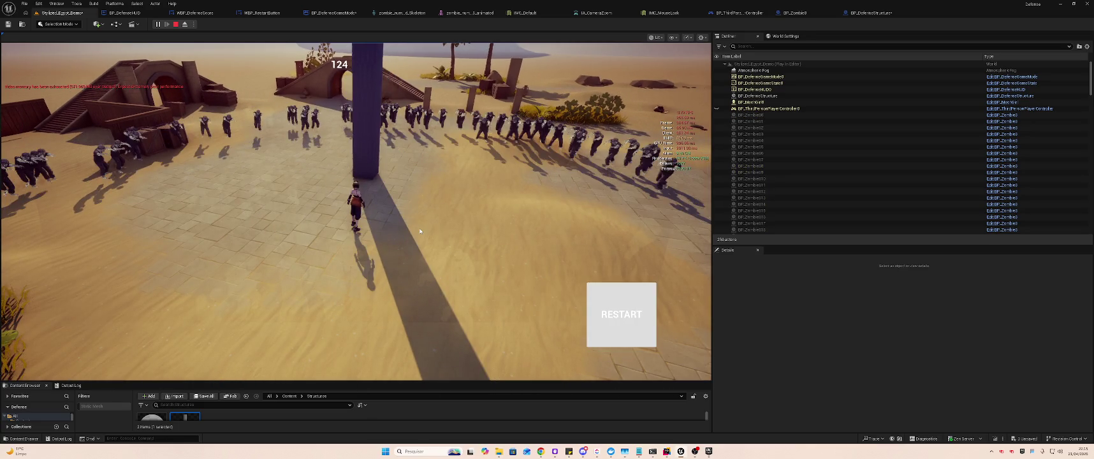
pyautogui.press('Escape')
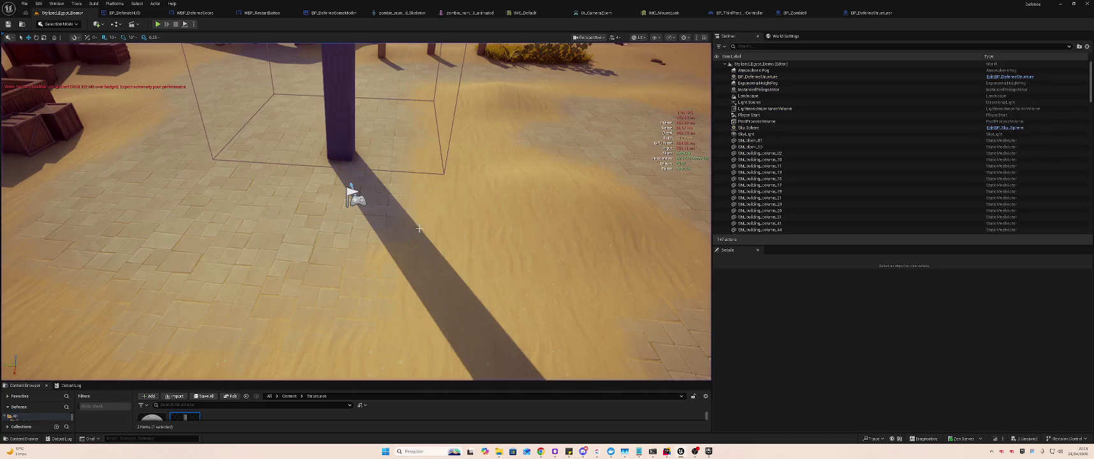
# - Set BP_DefenseGameMode's Spawn Radius to 2500, compile it, and go back to the level
pyautogui.click(329, 12)
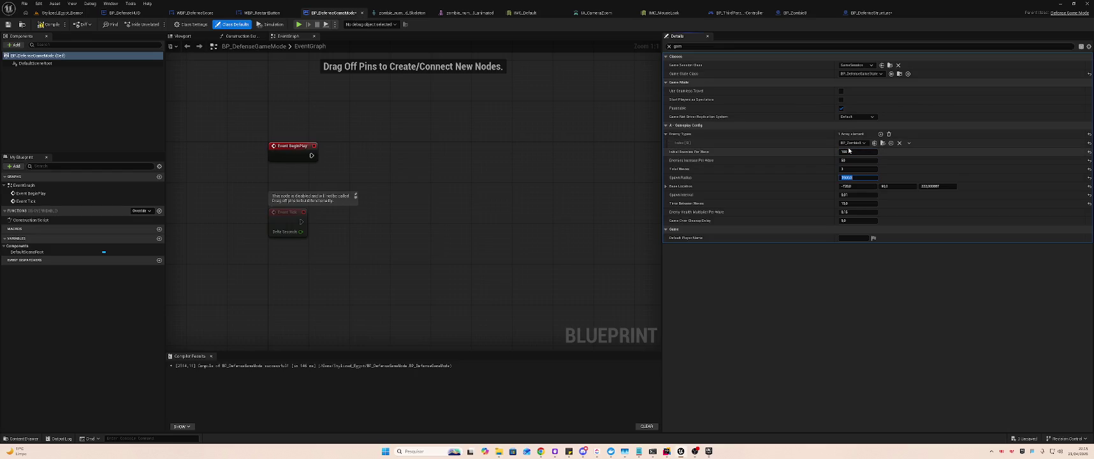
pyautogui.press('Return')
pyautogui.click(51, 25)
pyautogui.click(60, 14)
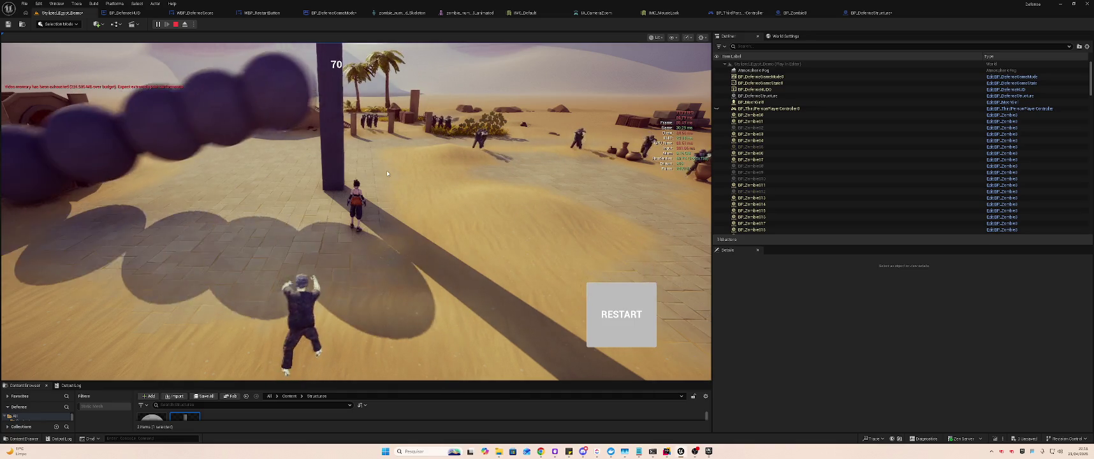
# - Swing the camera and run the character toward the spread-out zombies, then stop the play test
pyautogui.click(396, 189)
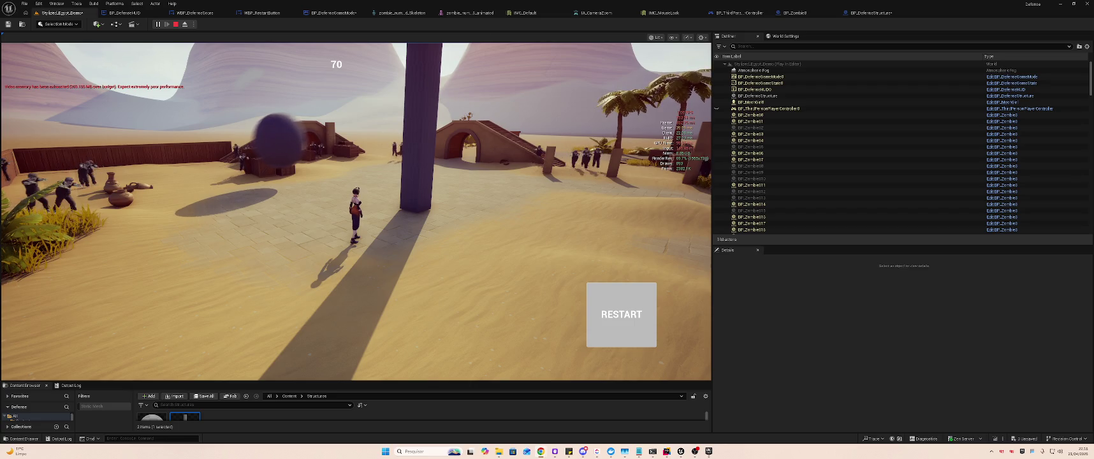
pyautogui.click(512, 224)
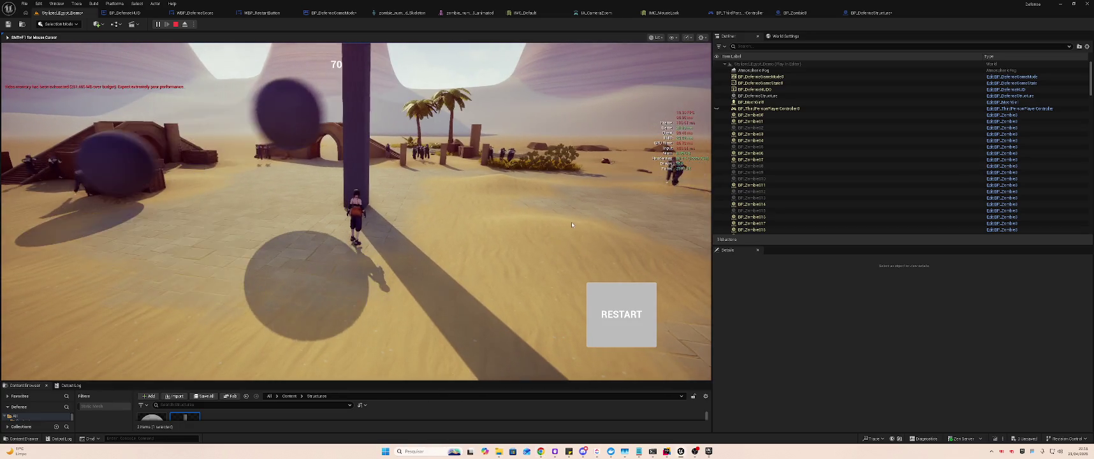
pyautogui.press('super')
pyautogui.press('Escape')
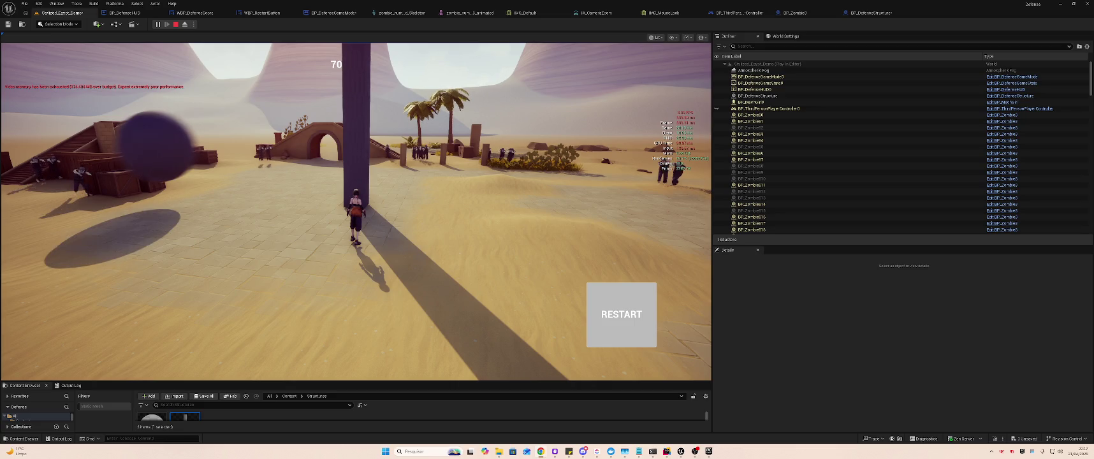
pyautogui.click(471, 217)
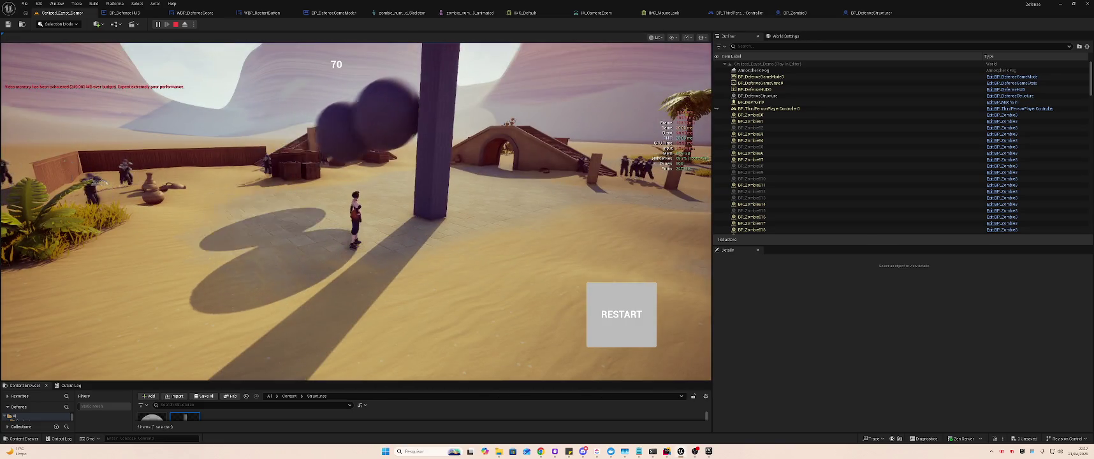
pyautogui.click(481, 202)
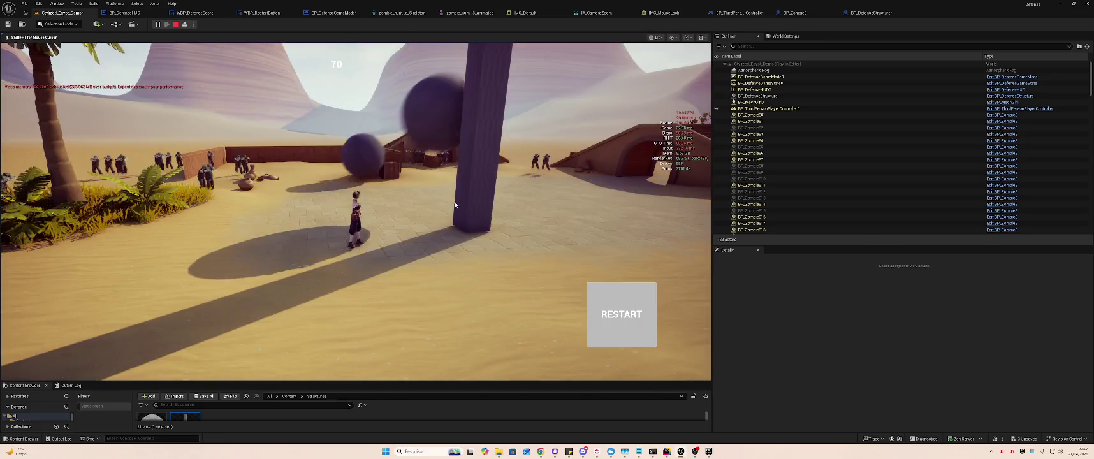
pyautogui.press('w')
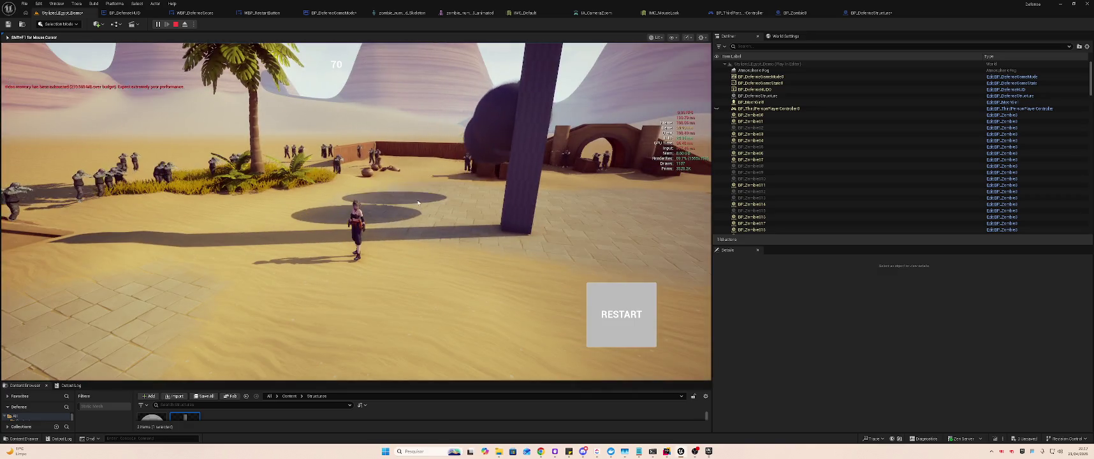
pyautogui.press('Escape')
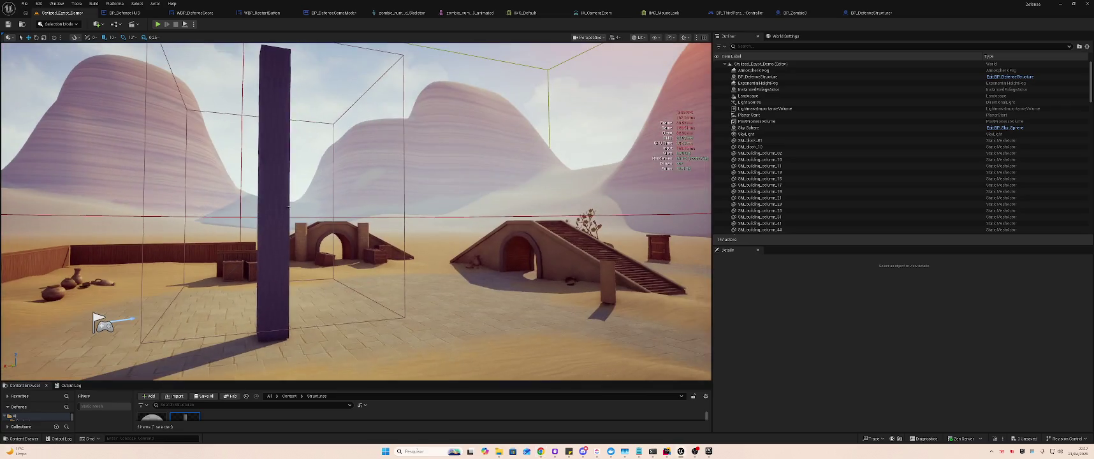
# - Fly the editor camera over the sand, dunes and column, save the map, and scroll to the content folders
pyautogui.moveTo(428, 382); pyautogui.dragTo(428, 273)
pyautogui.moveTo(395, 146); pyautogui.dragTo(395, 145)
pyautogui.moveTo(289, 111); pyautogui.dragTo(289, 110)
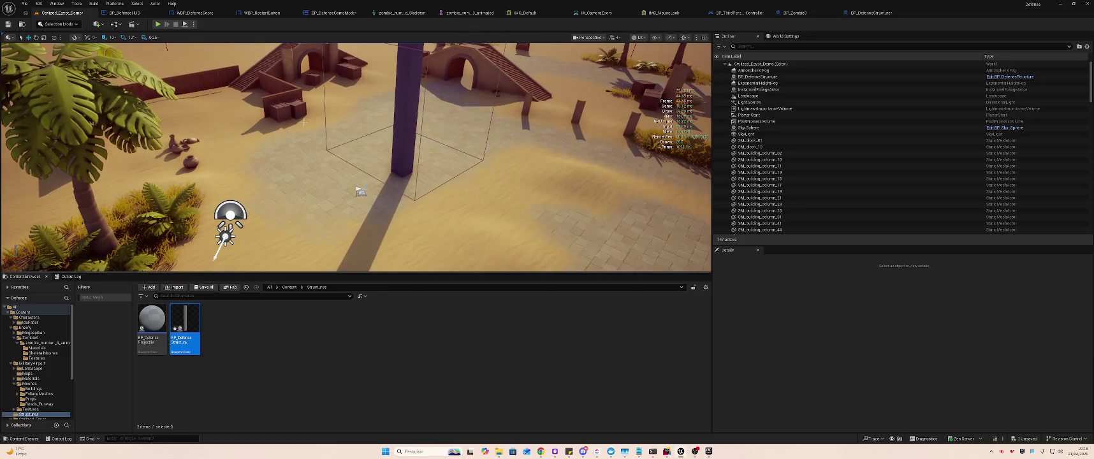
pyautogui.hotkey('ctrl', 's')
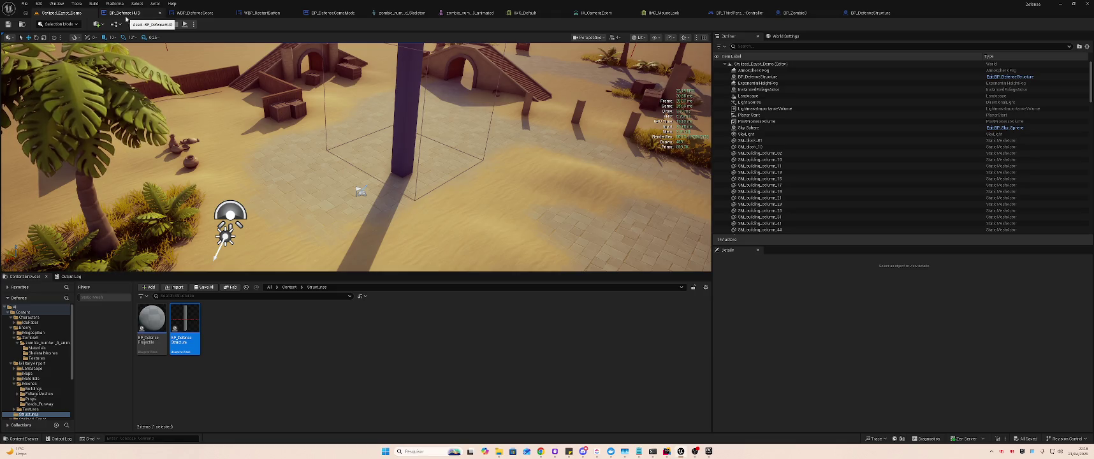
pyautogui.scroll(-1, 34, 358)
# - Filter the MilitaryAirport folder to Level assets and open Map_Airbase_Demo
pyautogui.click(32, 353)
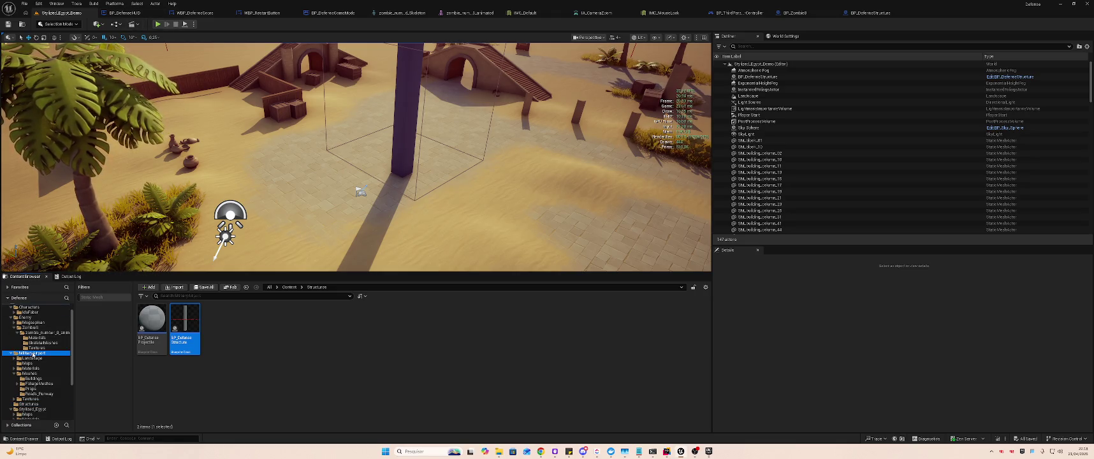
pyautogui.click(141, 296)
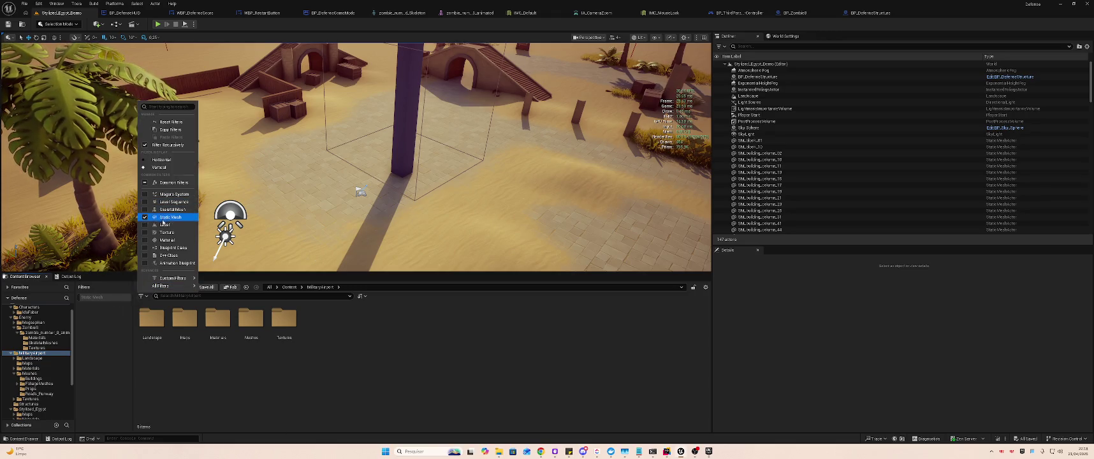
pyautogui.click(164, 225)
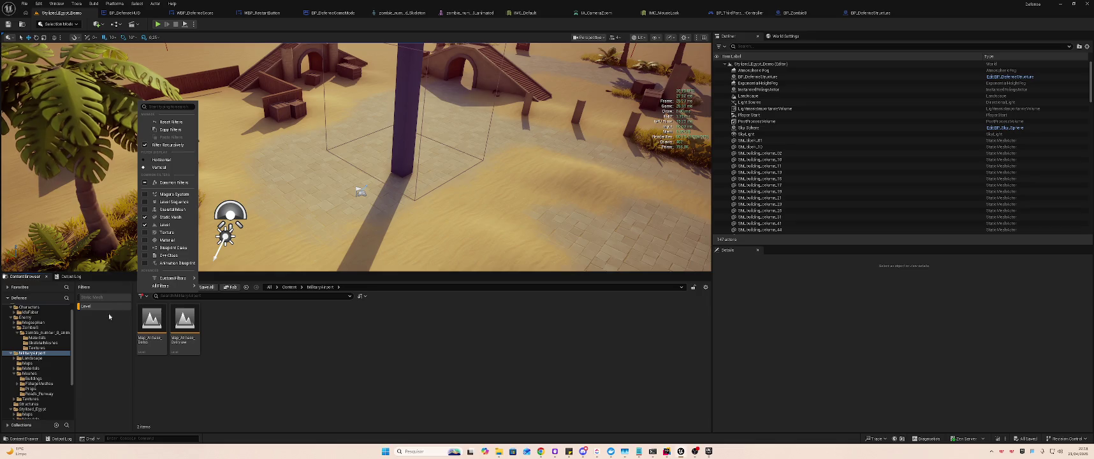
pyautogui.click(153, 319)
pyautogui.click(156, 317)
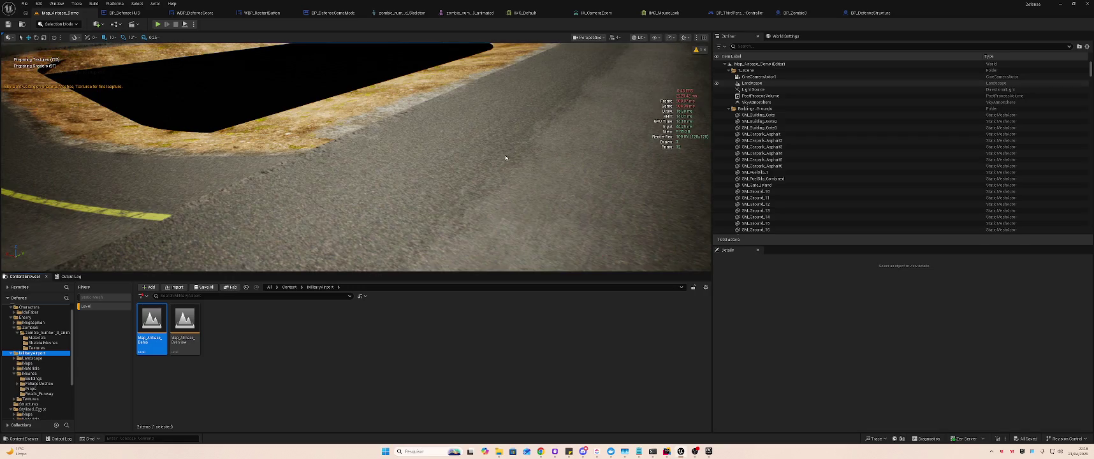
pyautogui.click(528, 182)
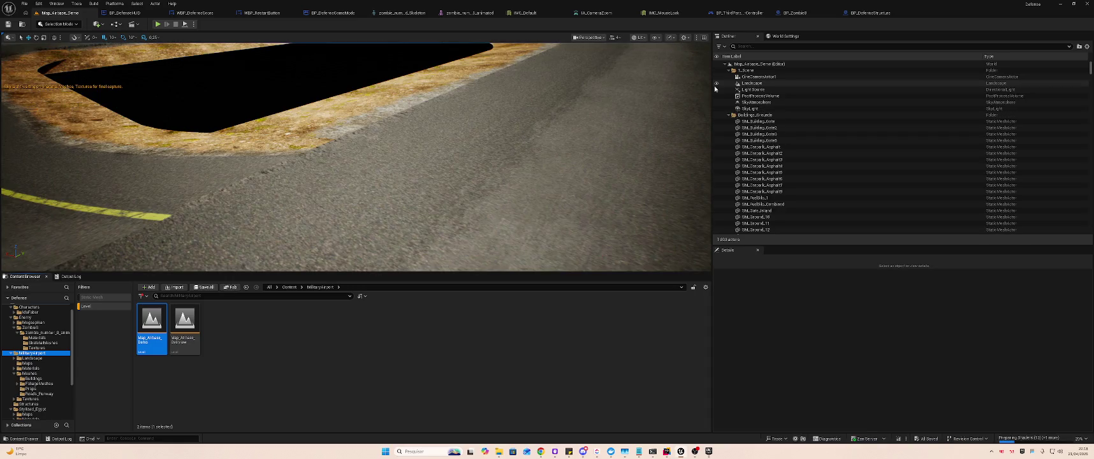
pyautogui.rightClick(528, 182)
pyautogui.moveTo(528, 182); pyautogui.dragTo(528, 182)
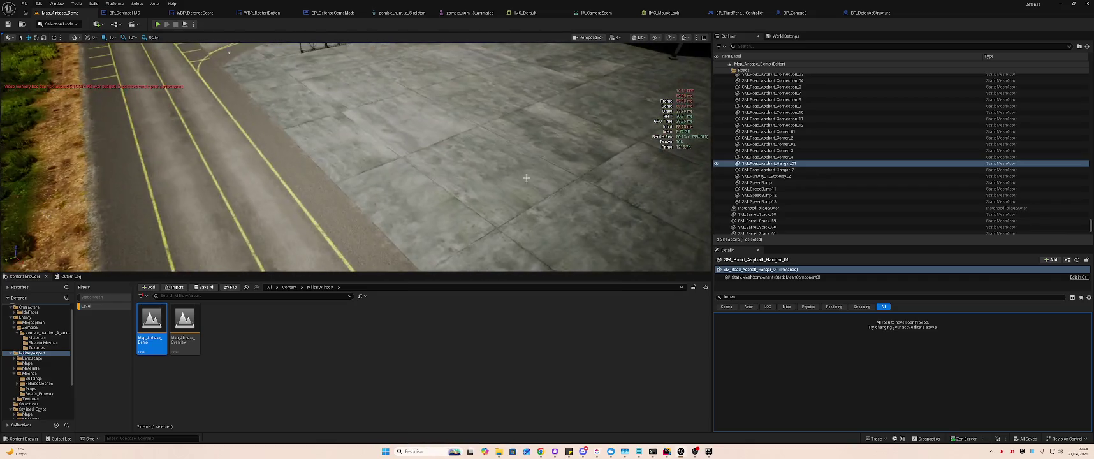
pyautogui.click(494, 166)
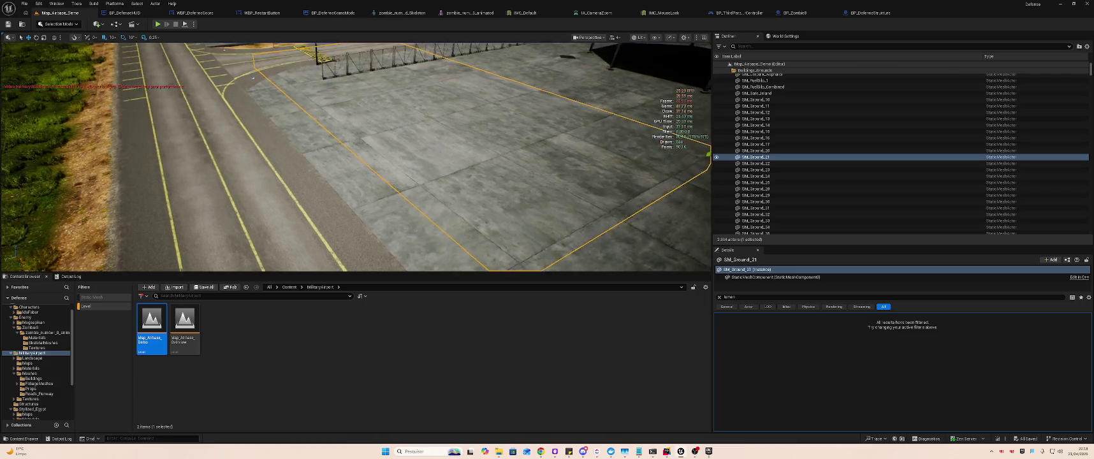
pyautogui.press('Delete')
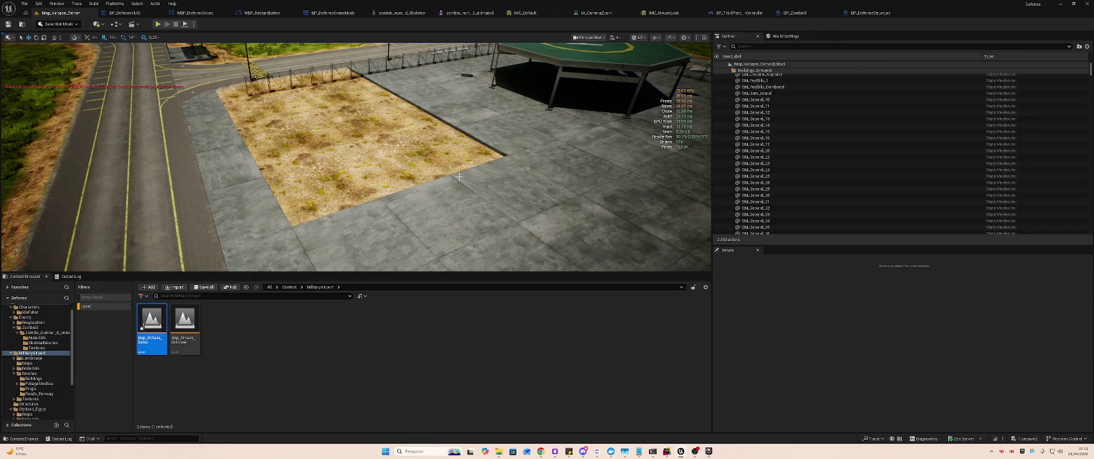
pyautogui.hotkey('ctrl', 'z')
pyautogui.press('f')
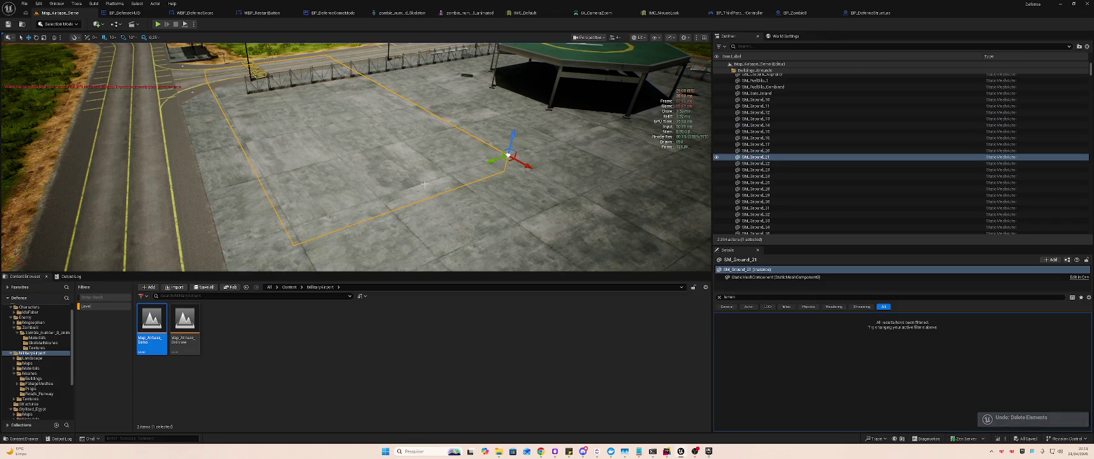
pyautogui.press('d')
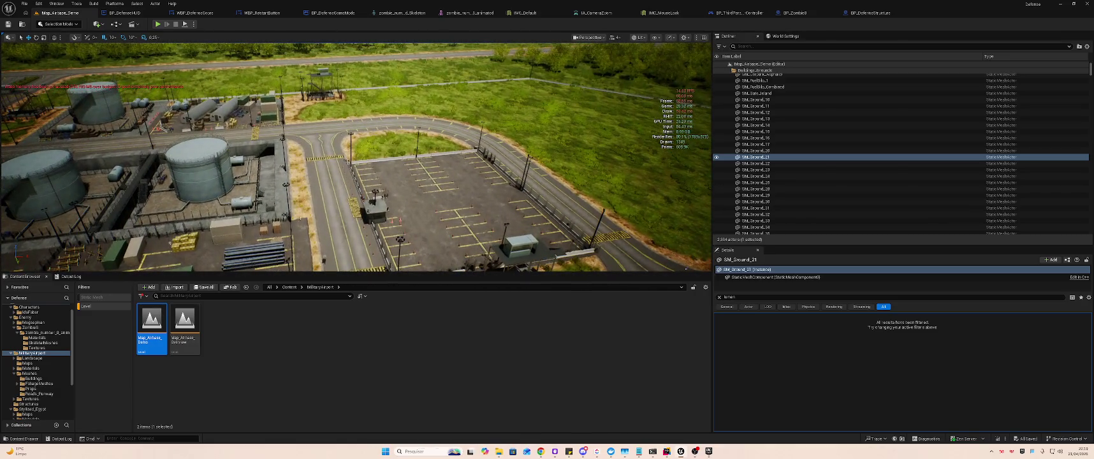
# - Select the airbase map's instanced foliage trees and delete them
pyautogui.click(365, 165)
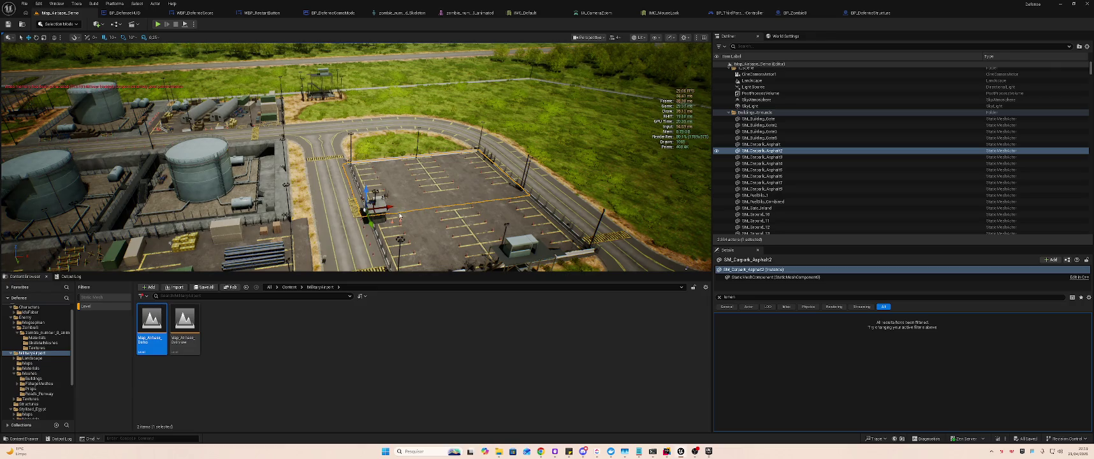
pyautogui.keyDown('ctrl'); pyautogui.click(421, 218); pyautogui.keyUp('ctrl')
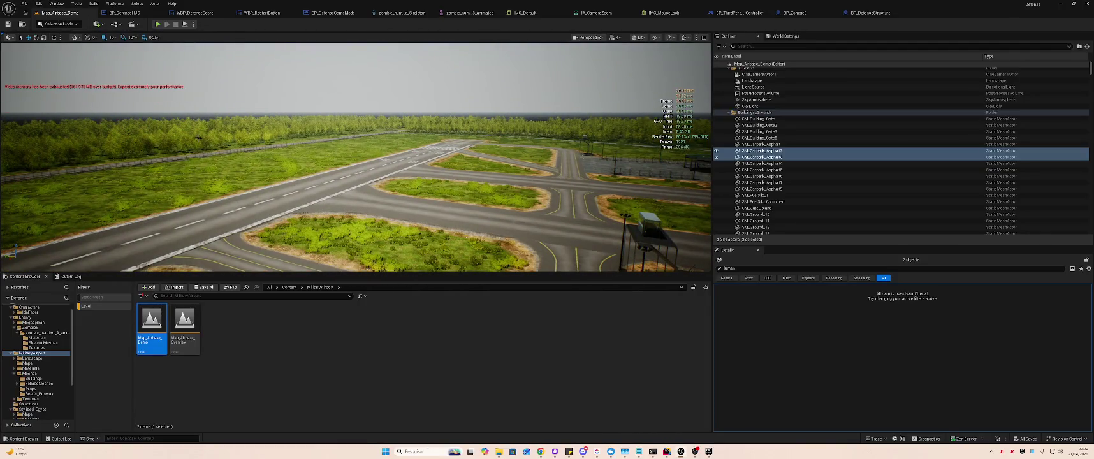
pyautogui.click(198, 137)
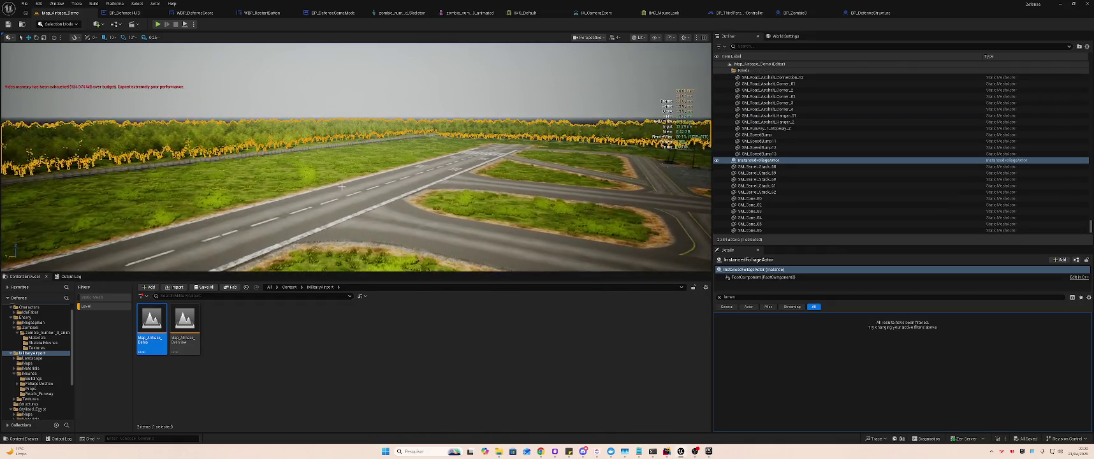
pyautogui.press('Delete')
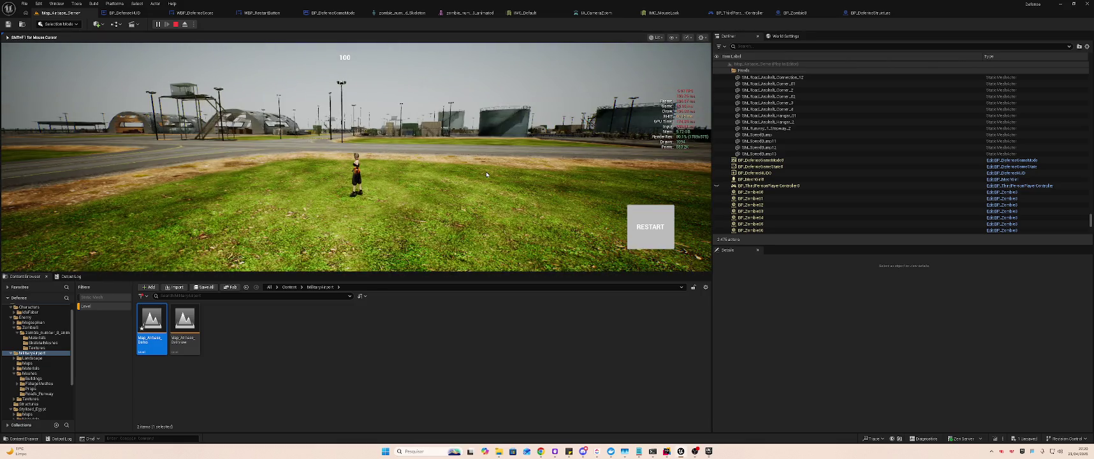
# - Run the character across the airbase toward the tanks and tower, then stop the play test
pyautogui.press('w')
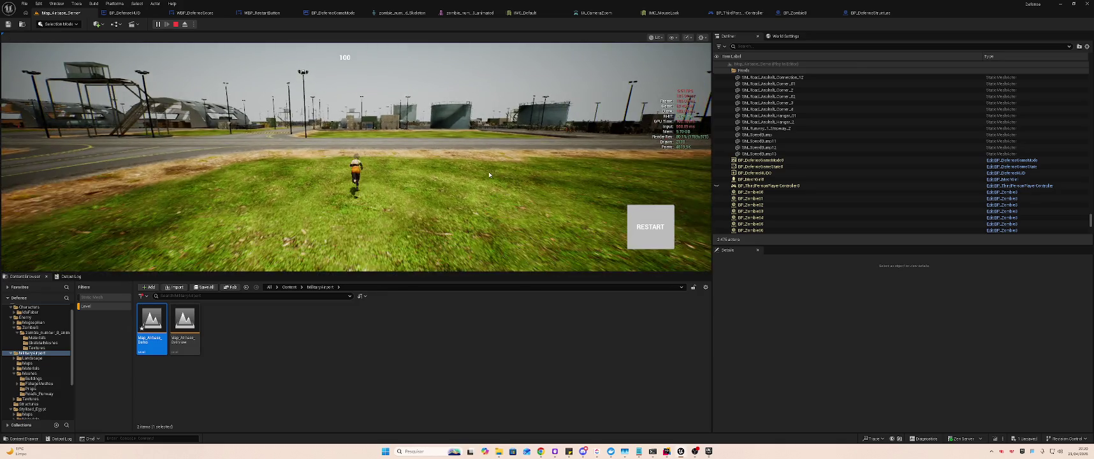
pyautogui.press('d')
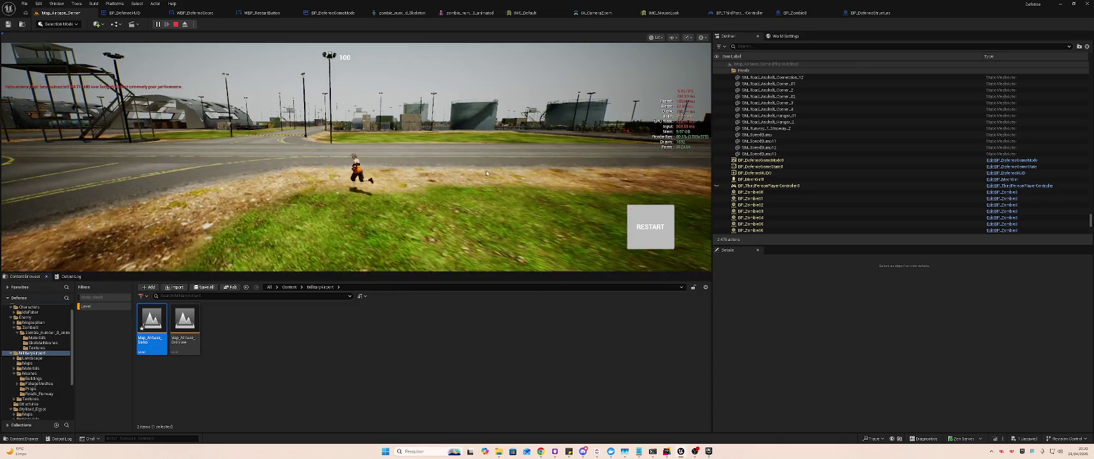
pyautogui.click(471, 116)
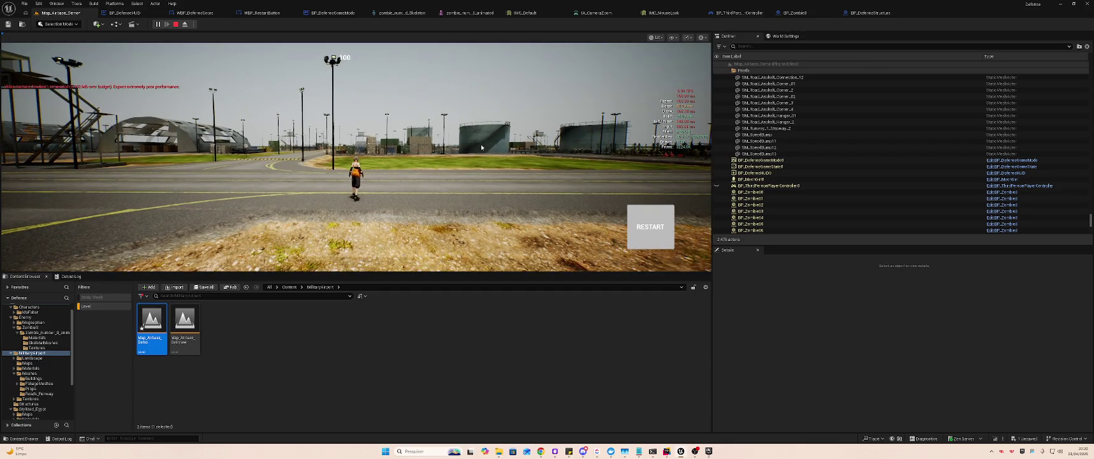
pyautogui.click(475, 134)
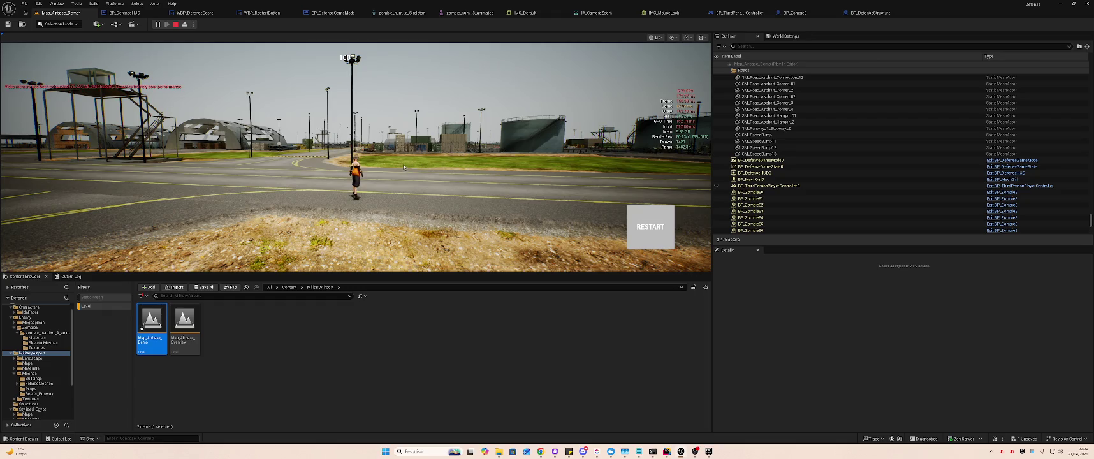
pyautogui.moveTo(294, 140); pyautogui.dragTo(493, 156)
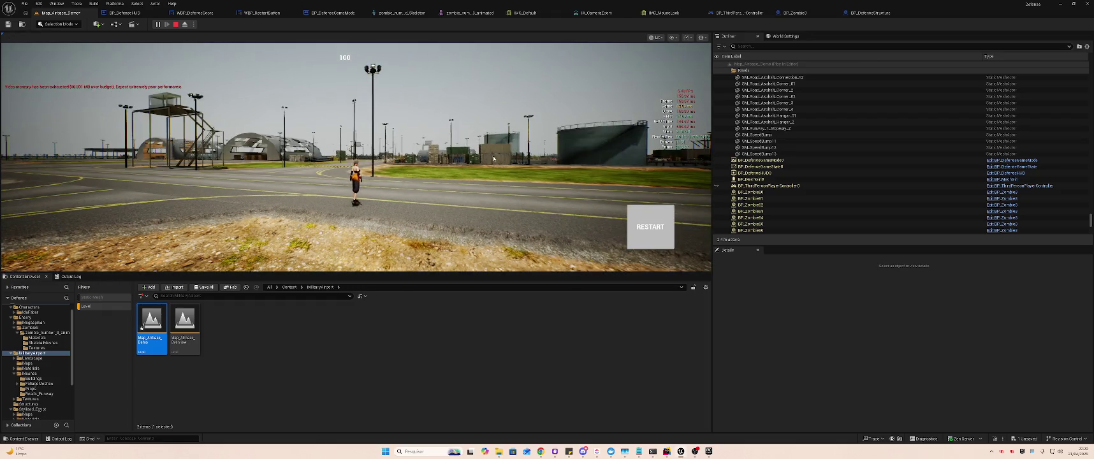
pyautogui.moveTo(589, 152)
pyautogui.mouseDown()
pyautogui.moveTo(487, 153)
pyautogui.moveTo(381, 181)
pyautogui.mouseUp()
pyautogui.press('w')
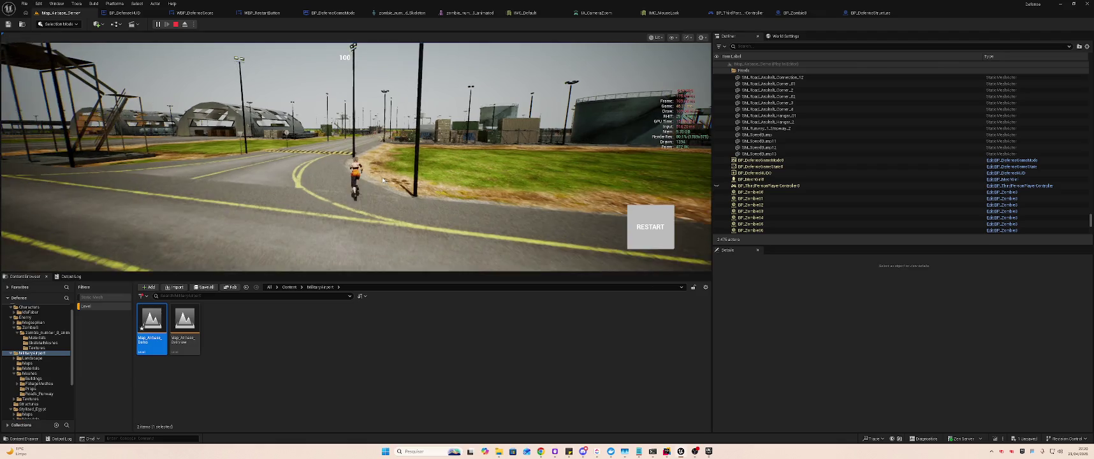
pyautogui.press('Escape')
# - Switch to the ChatGPT performance-bottleneck conversation in Chrome
pyautogui.hotkey('alt', 'Tab')
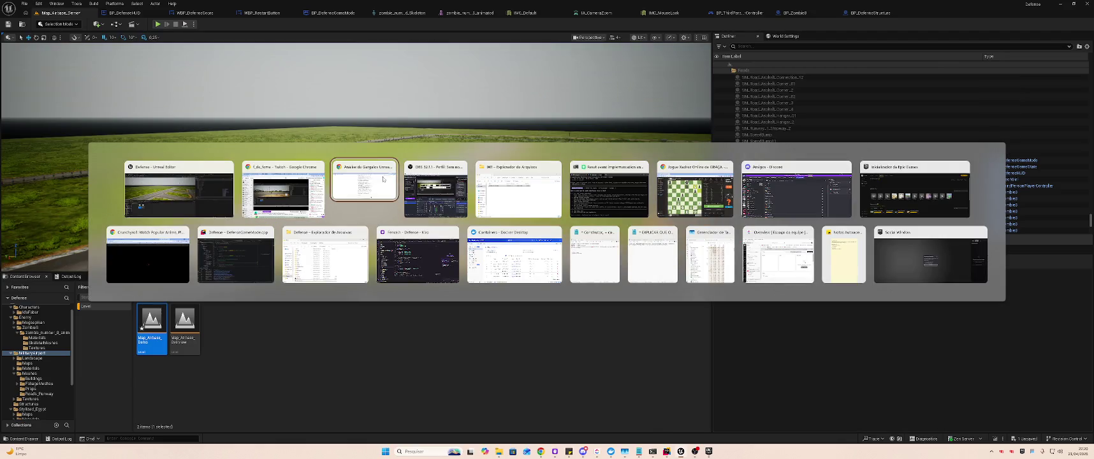
pyautogui.click(383, 179)
pyautogui.scroll(2, 529, 204)
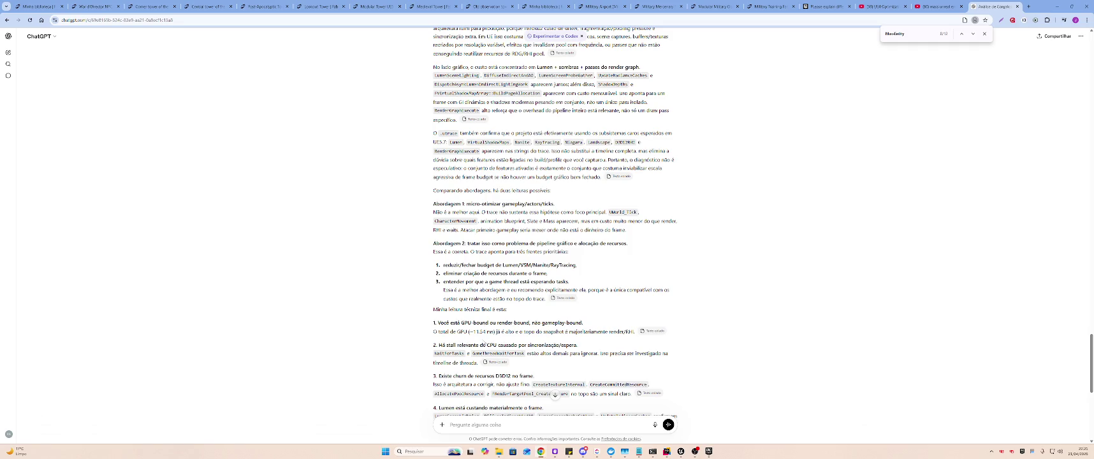
# - Highlight ChatGPT's findings on the CPU stall from synchronization and the thread timeline
pyautogui.scroll(-1, 483, 345)
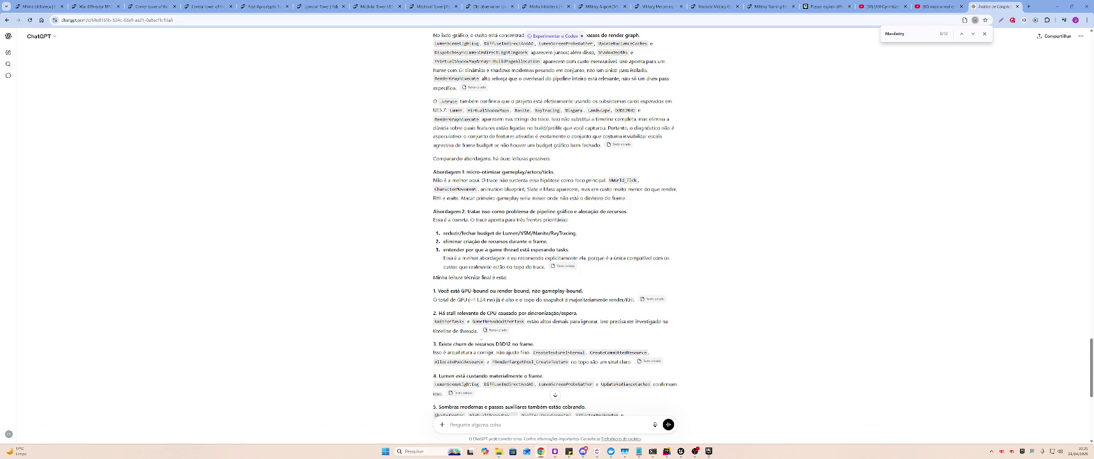
pyautogui.moveTo(465, 313); pyautogui.dragTo(582, 314)
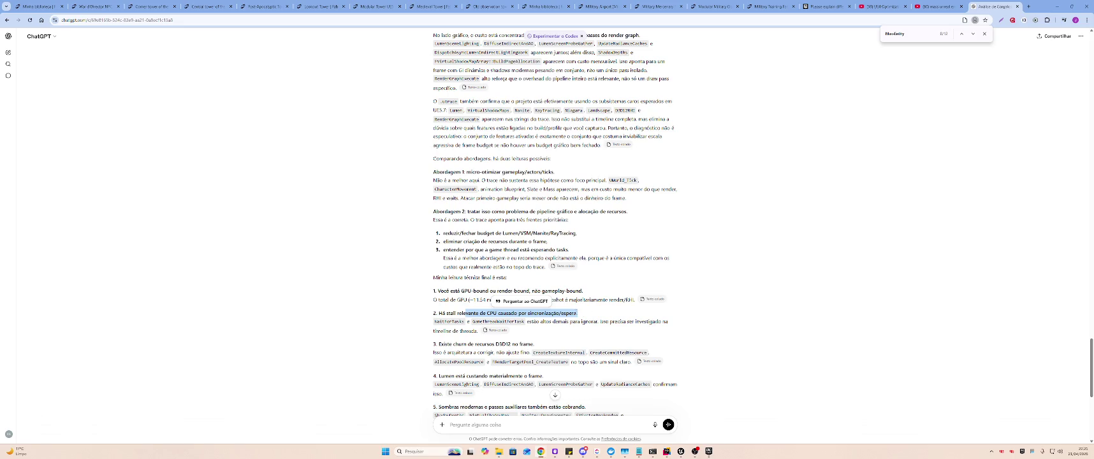
pyautogui.click(576, 313)
pyautogui.moveTo(434, 313); pyautogui.dragTo(666, 331)
pyautogui.click(552, 322)
pyautogui.click(665, 329)
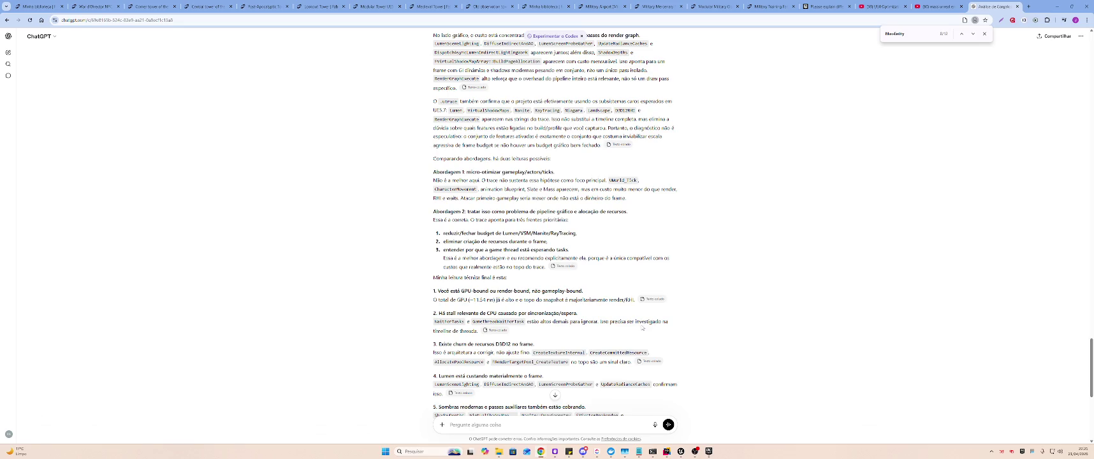
# - Scroll through the remaining prioritized recommendations and return to the Unreal editor
pyautogui.scroll(-1, 638, 330)
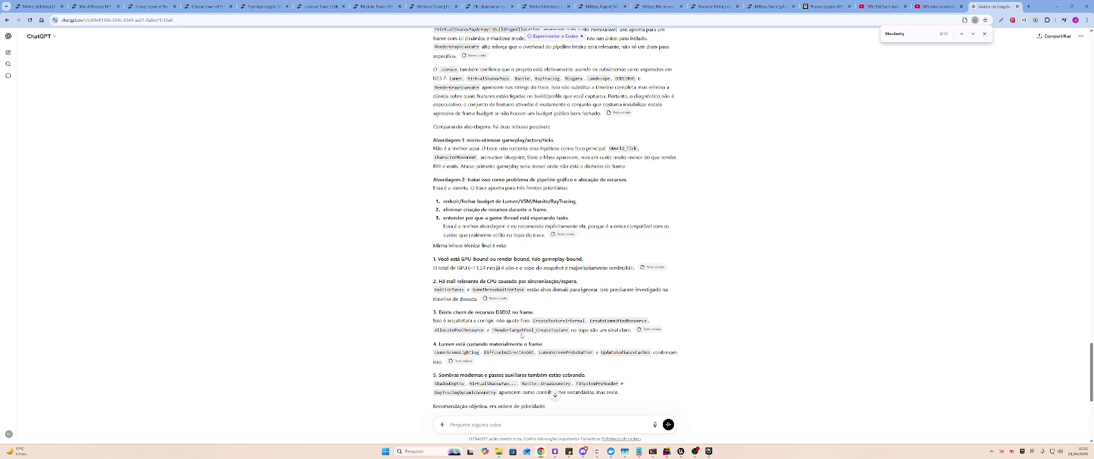
pyautogui.scroll(-2, 553, 340)
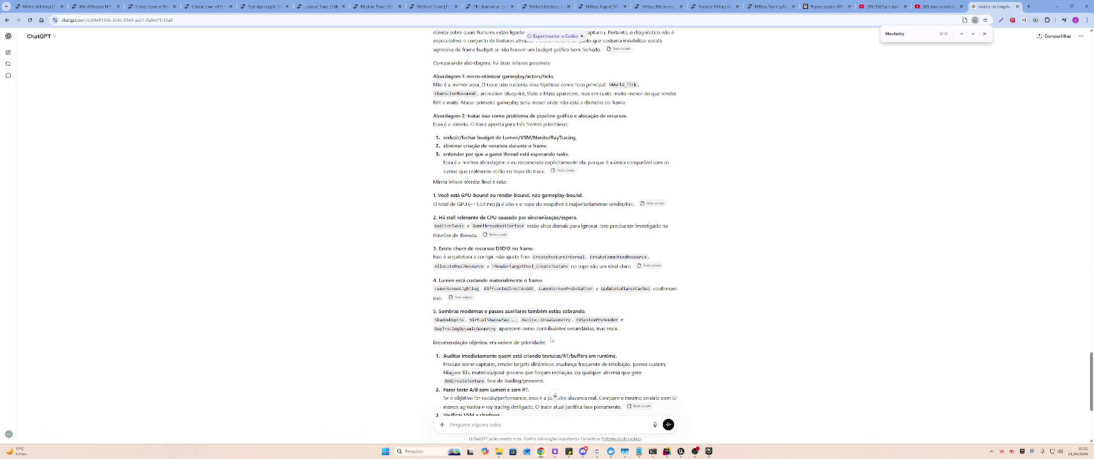
pyautogui.scroll(-3, 553, 340)
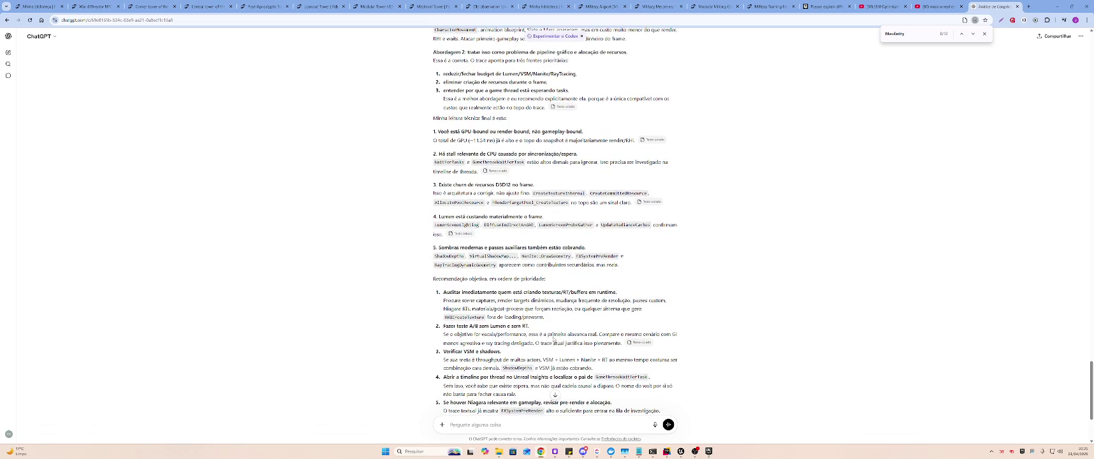
pyautogui.hotkey('alt', 'Tab')
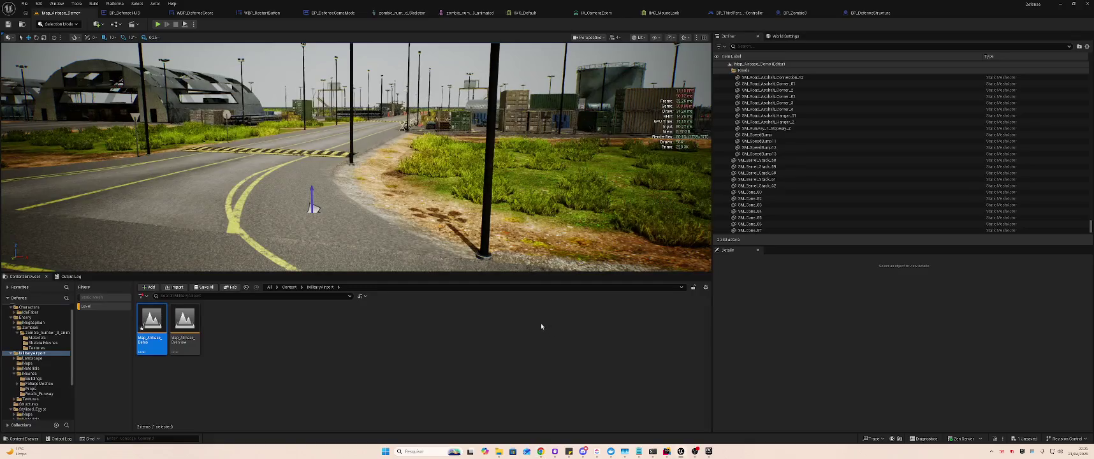
pyautogui.moveTo(323, 155); pyautogui.dragTo(324, 155)
pyautogui.click(381, 182)
pyautogui.moveTo(375, 226); pyautogui.dragTo(375, 226)
pyautogui.click(375, 226)
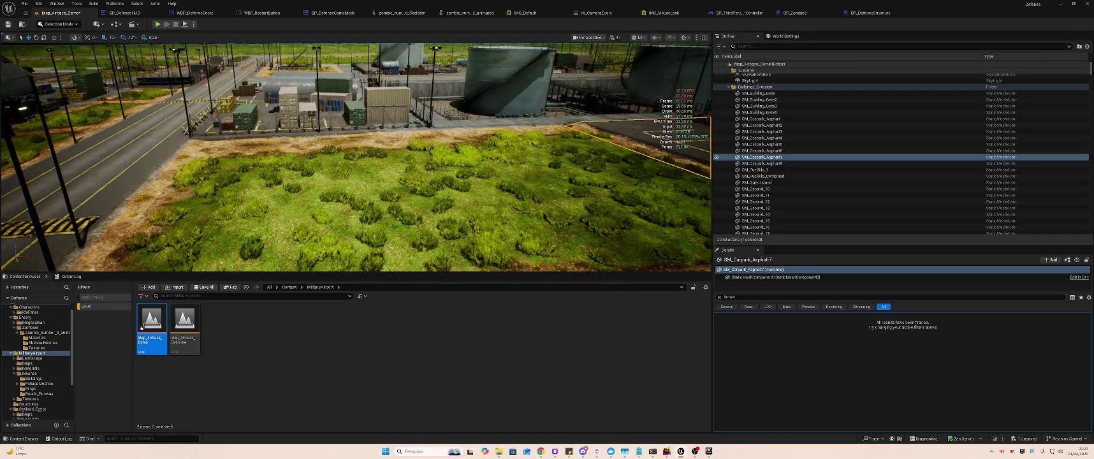
# - Frame the pallet beside the containers in the container yard and delete it
pyautogui.click(270, 181)
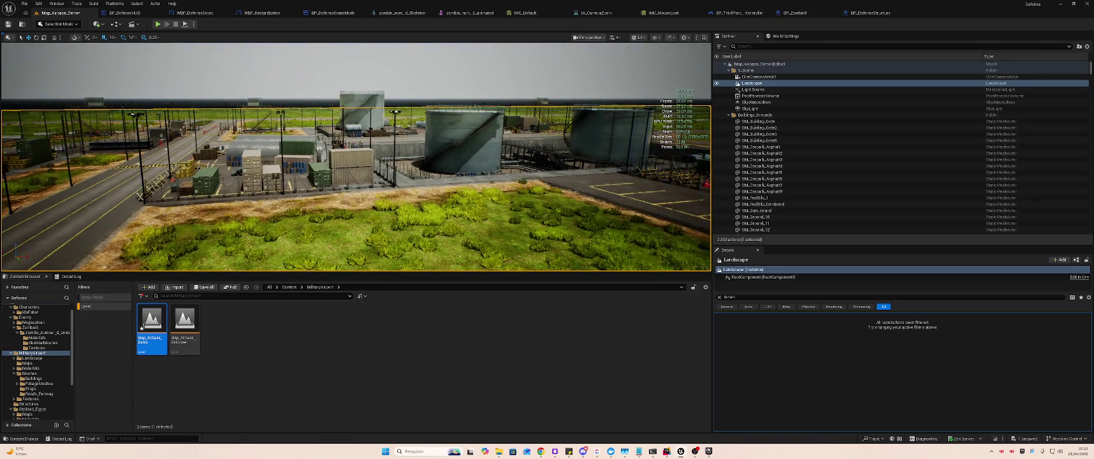
pyautogui.moveTo(390, 210)
pyautogui.mouseDown()
pyautogui.moveTo(389, 165)
pyautogui.moveTo(392, 207)
pyautogui.mouseUp()
pyautogui.click(391, 202)
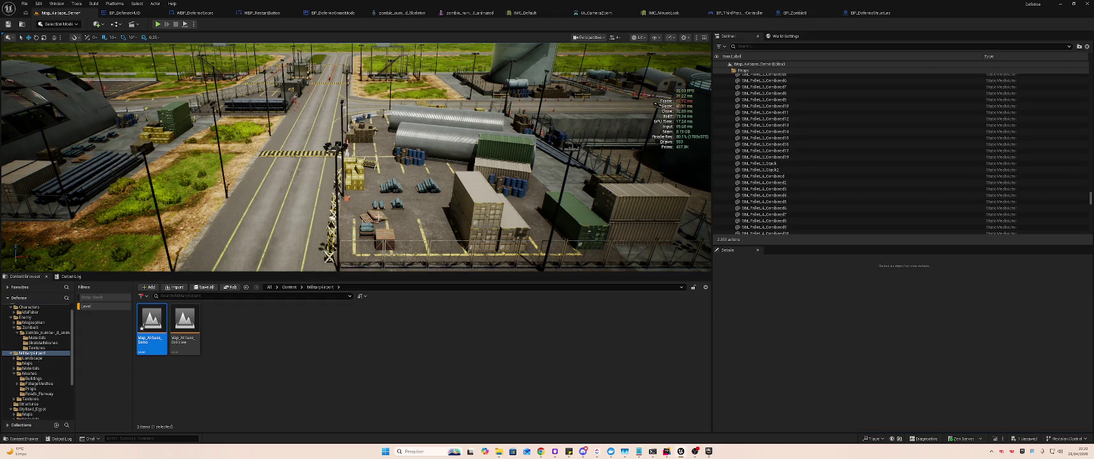
pyautogui.click(385, 227)
pyautogui.doubleClick(750, 159)
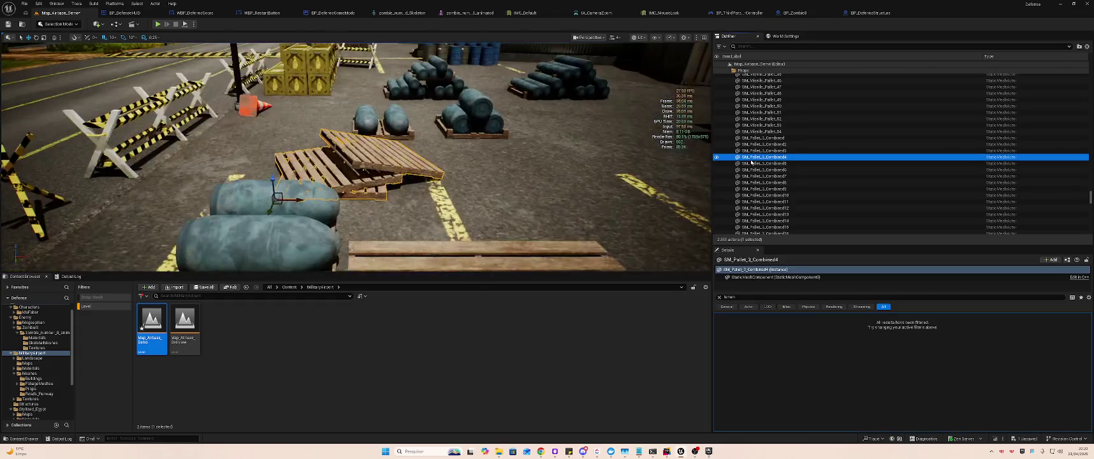
pyautogui.scroll(-1, 582, 173)
pyautogui.press('Delete')
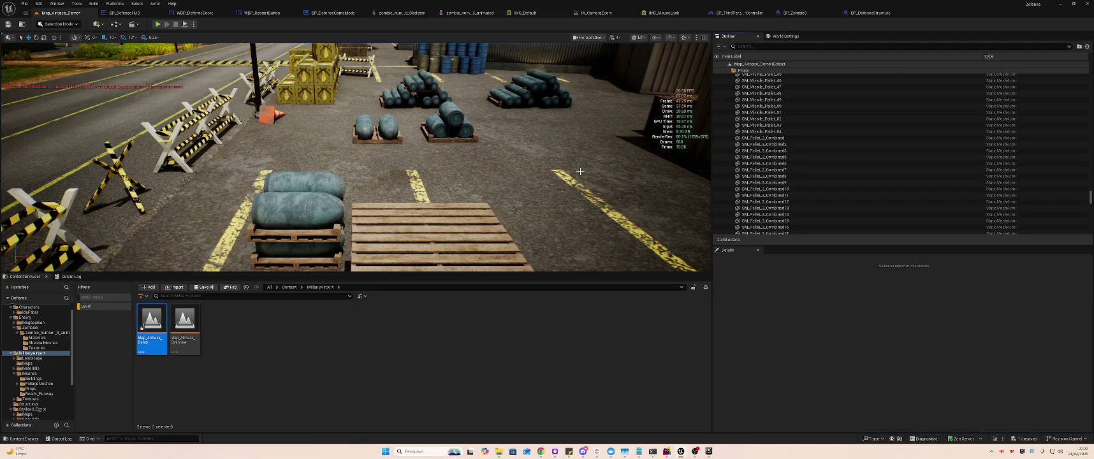
pyautogui.scroll(-2, 571, 174)
# - Pull back to a wide view of the airbase and start Play-in-Editor
pyautogui.moveTo(570, 175); pyautogui.dragTo(569, 223)
pyautogui.moveTo(520, 190); pyautogui.dragTo(521, 161)
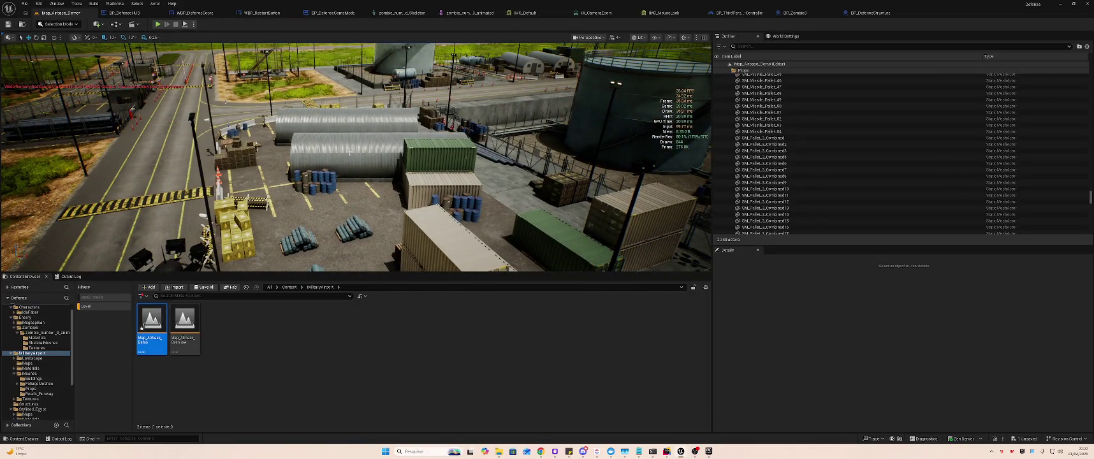
pyautogui.click(316, 164)
pyautogui.moveTo(578, 88); pyautogui.dragTo(558, 121)
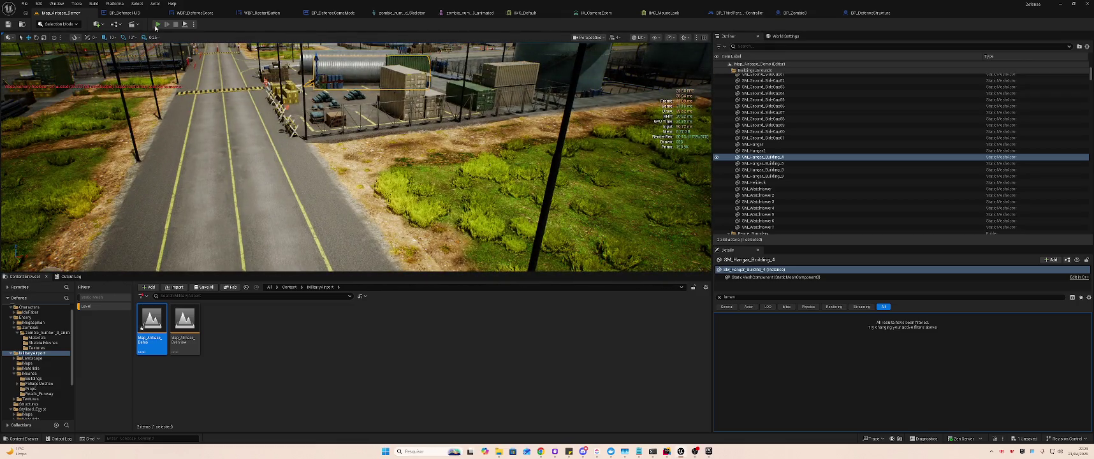
pyautogui.click(184, 27)
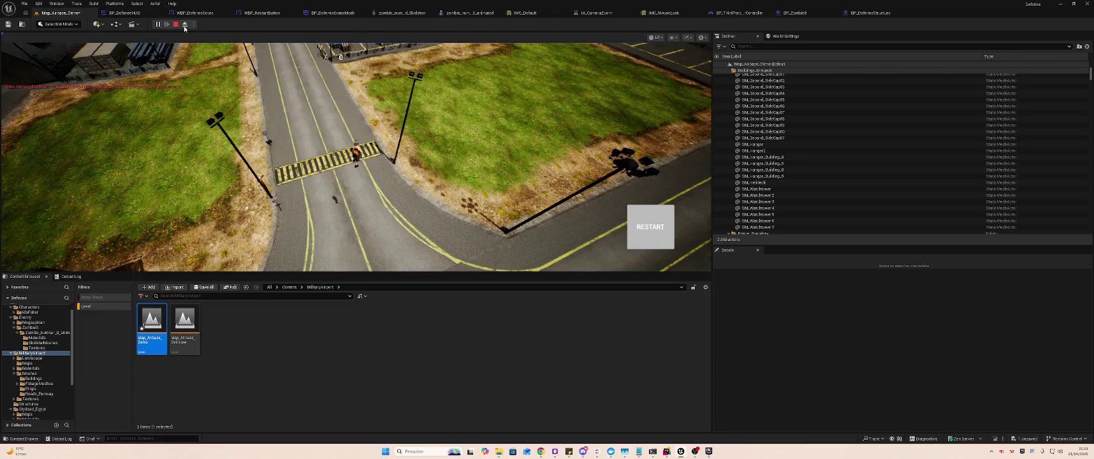
# - Eject from the game camera, select the asphalt road connection piece, and stop the play session
pyautogui.click(184, 27)
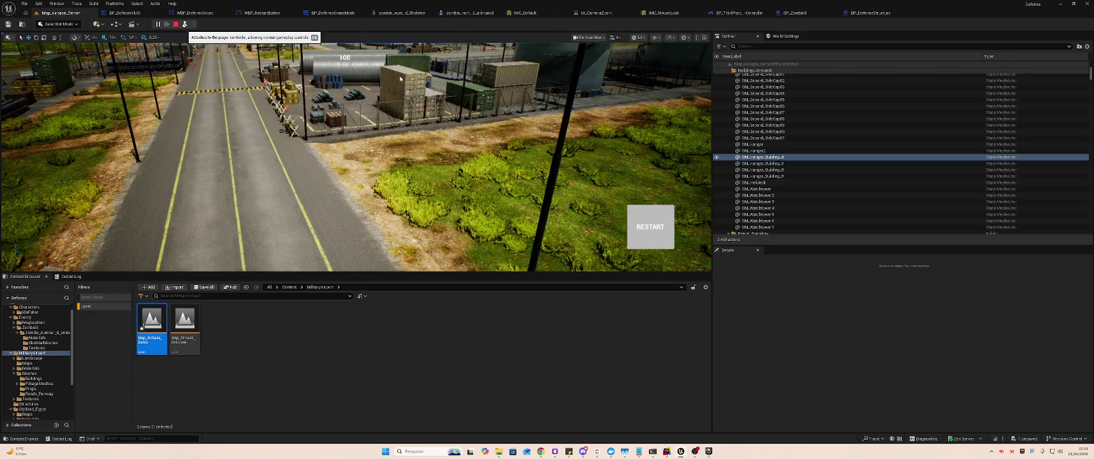
pyautogui.press('F8')
pyautogui.scroll(5, 184, 44)
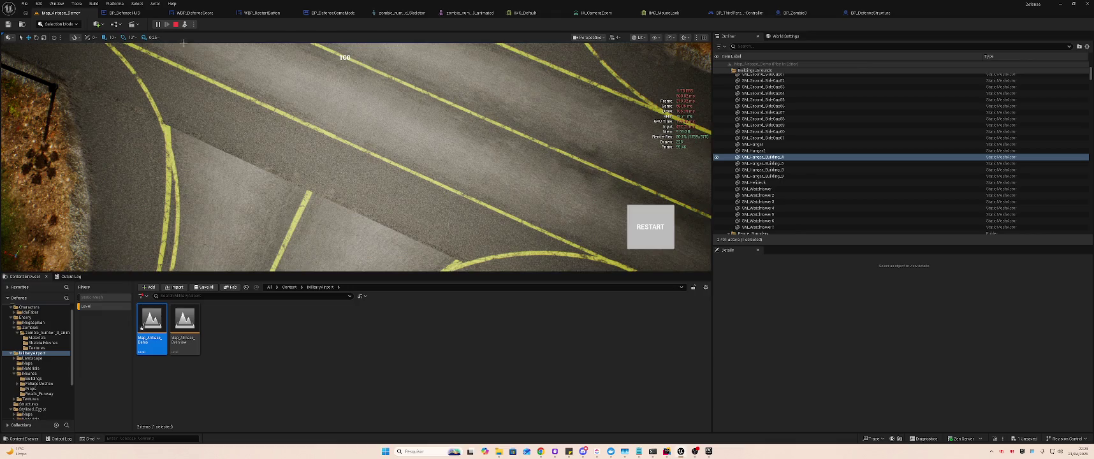
pyautogui.click(184, 45)
pyautogui.press('Escape')
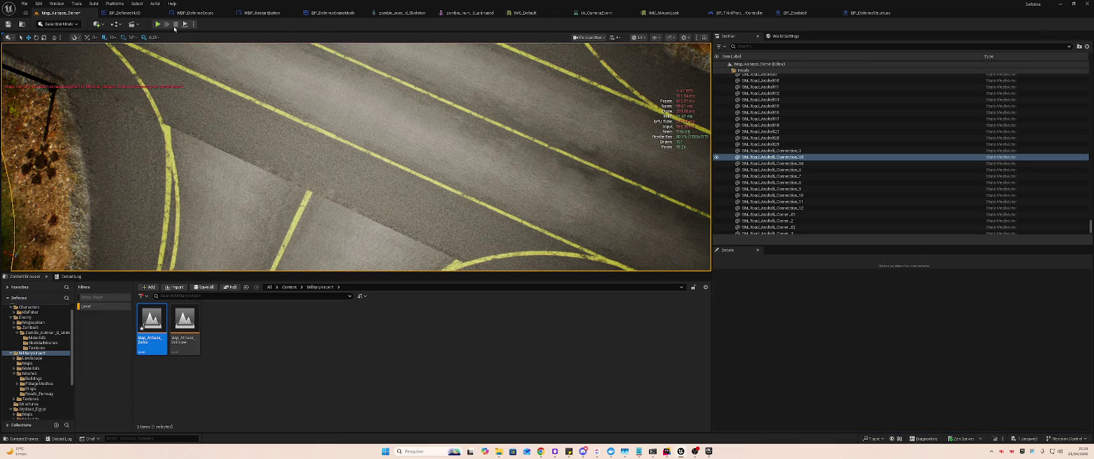
# - Undo back until the deleted foliage and trees return, then play the level again
pyautogui.rightClick(385, 83)
pyautogui.hotkey('ctrl', 'z')
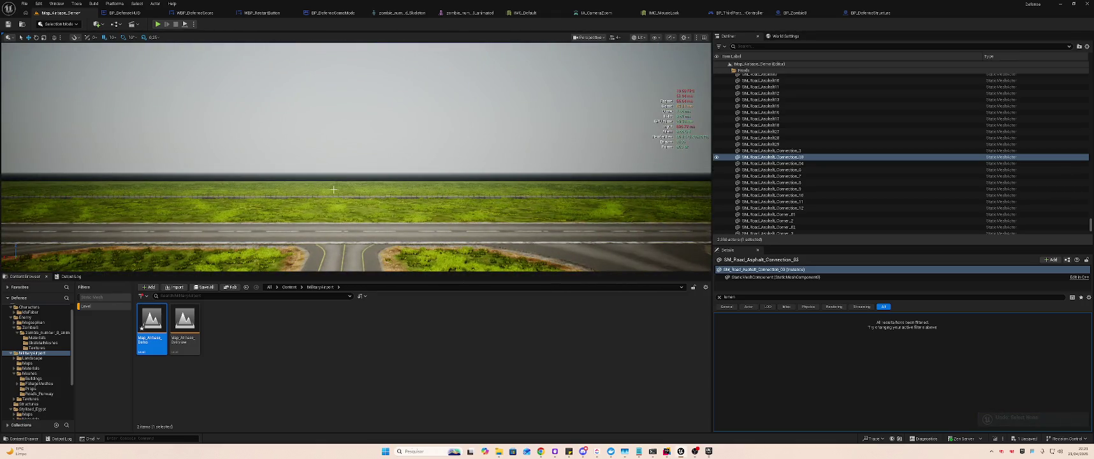
pyautogui.click(810, 159)
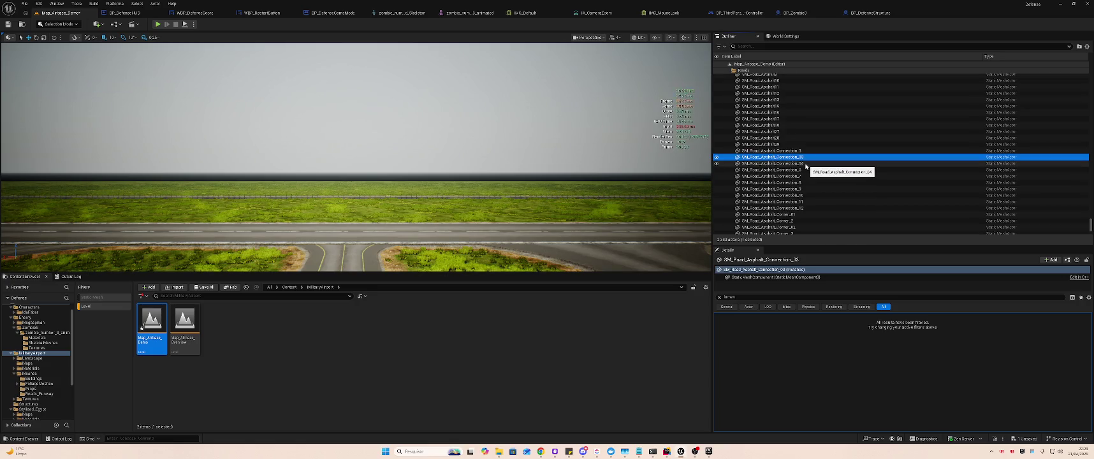
pyautogui.hotkey('ctrl', 'z')
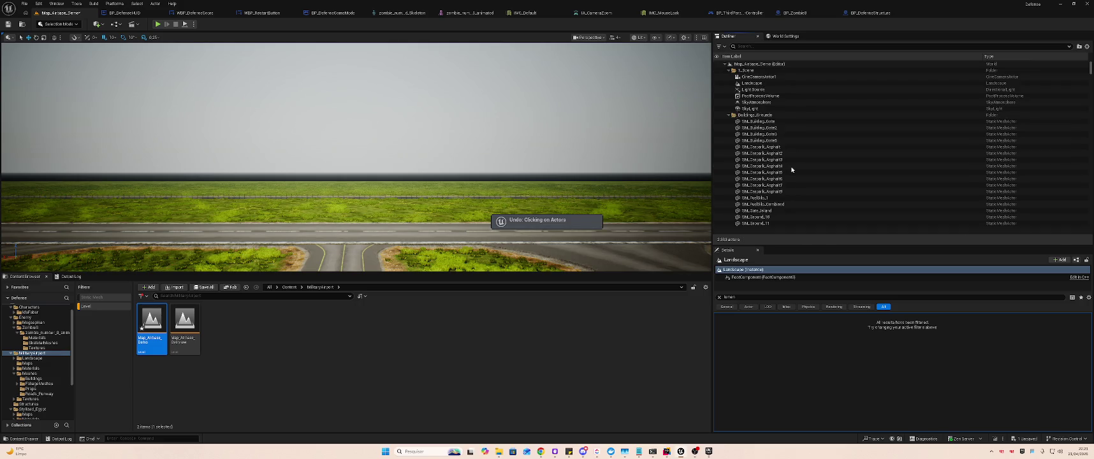
pyautogui.hotkey('ctrl', 'z')
pyautogui.hotkey('ctrl', 'z')
pyautogui.hotkey('ctrl', 'z')
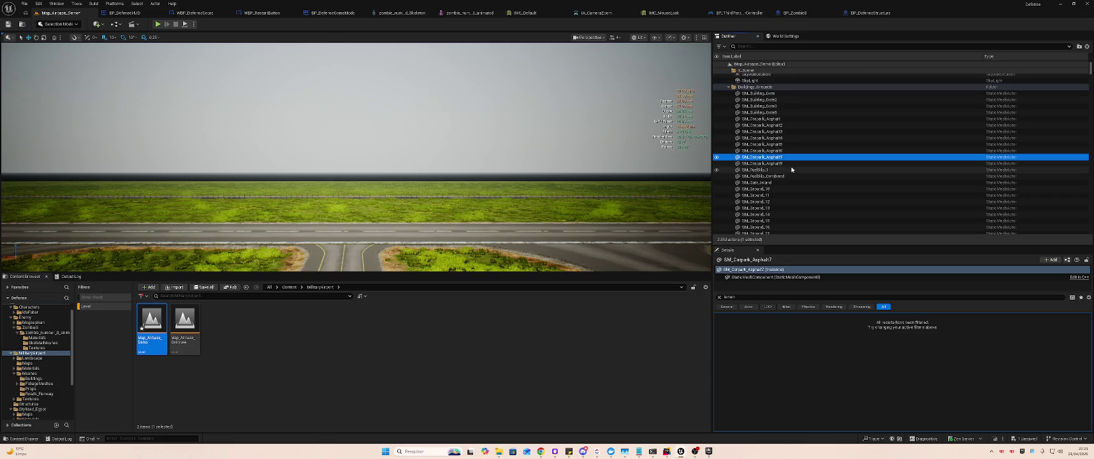
pyautogui.hotkey('ctrl', 'z')
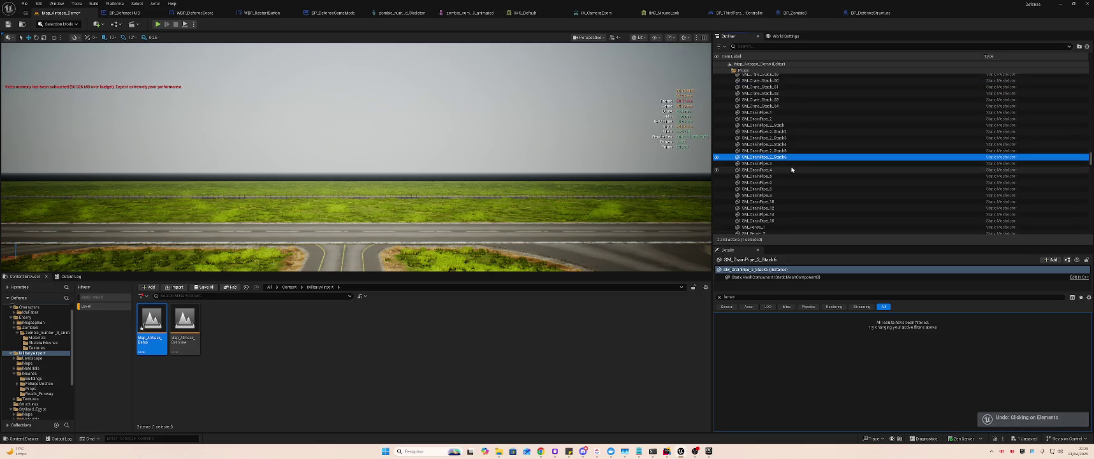
pyautogui.hotkey('ctrl', 'z')
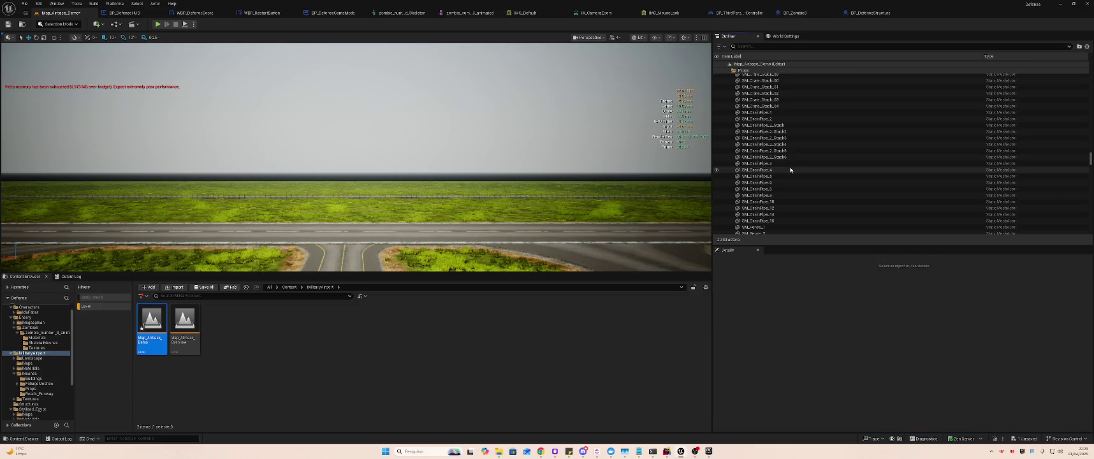
pyautogui.hotkey('ctrl', 'z')
pyautogui.hotkey('ctrl', 'z')
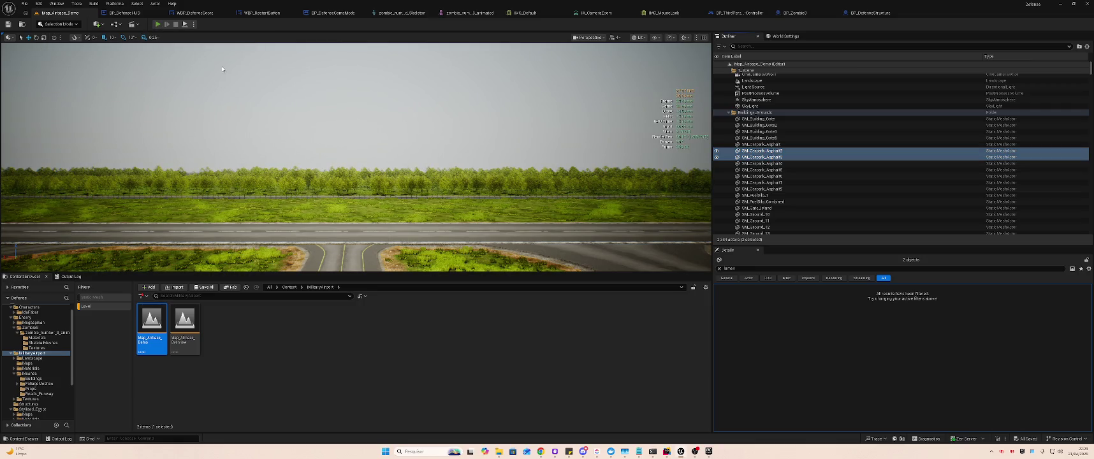
pyautogui.hotkey('alt', 'p')
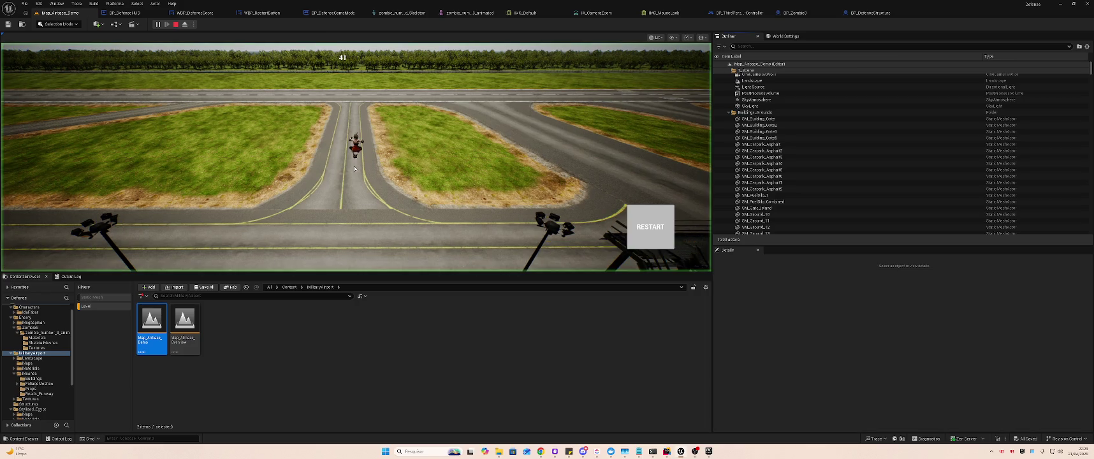
# - Run the character forward, then eject to a free view tilted toward the runways
pyautogui.click(184, 24)
pyautogui.click(185, 25)
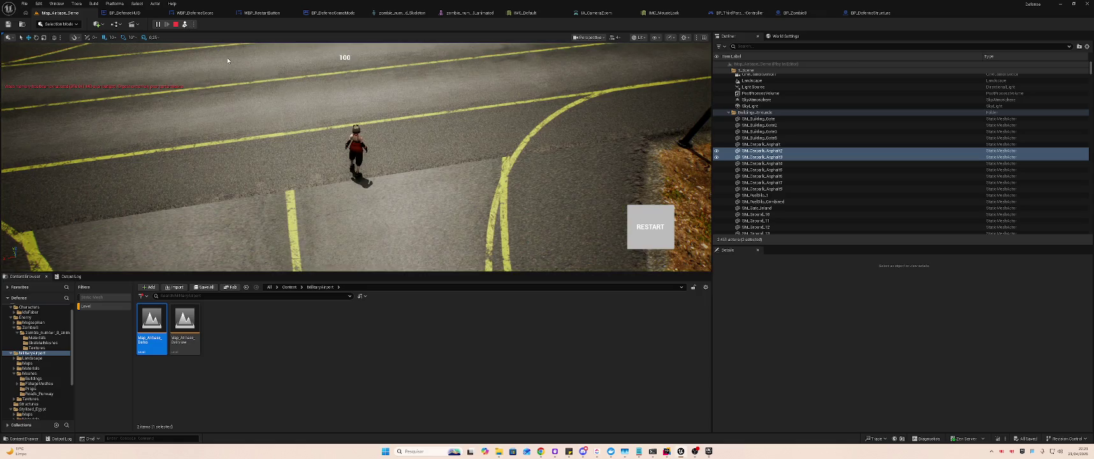
pyautogui.press('w')
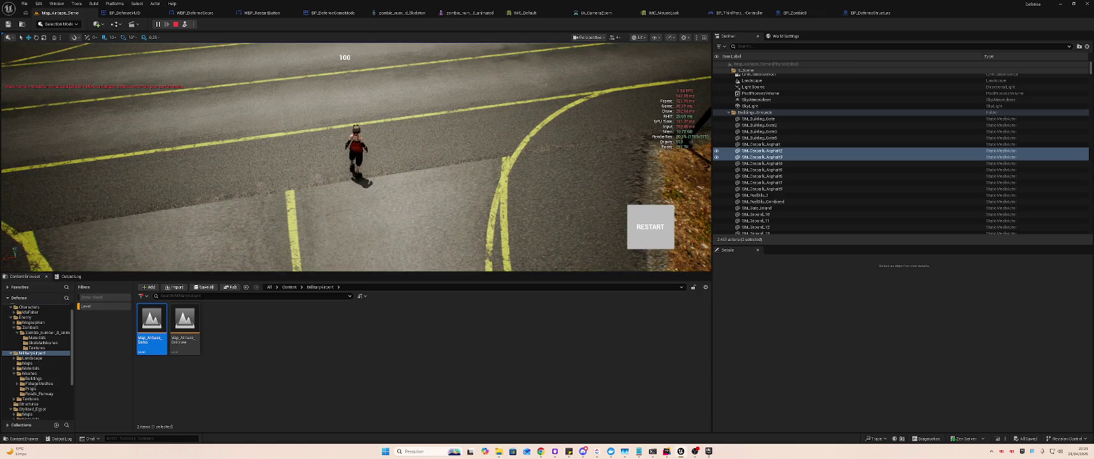
pyautogui.scroll(-5, 356, 157)
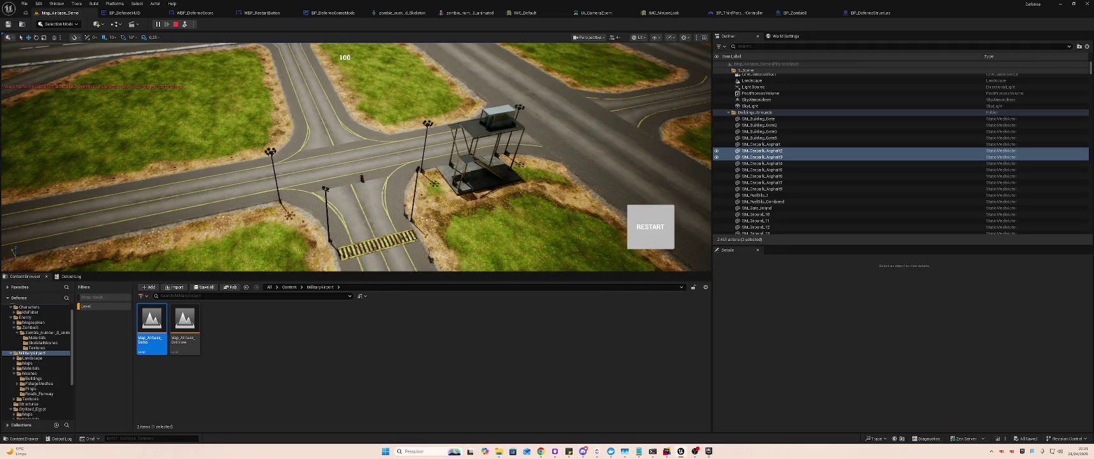
pyautogui.press('F8')
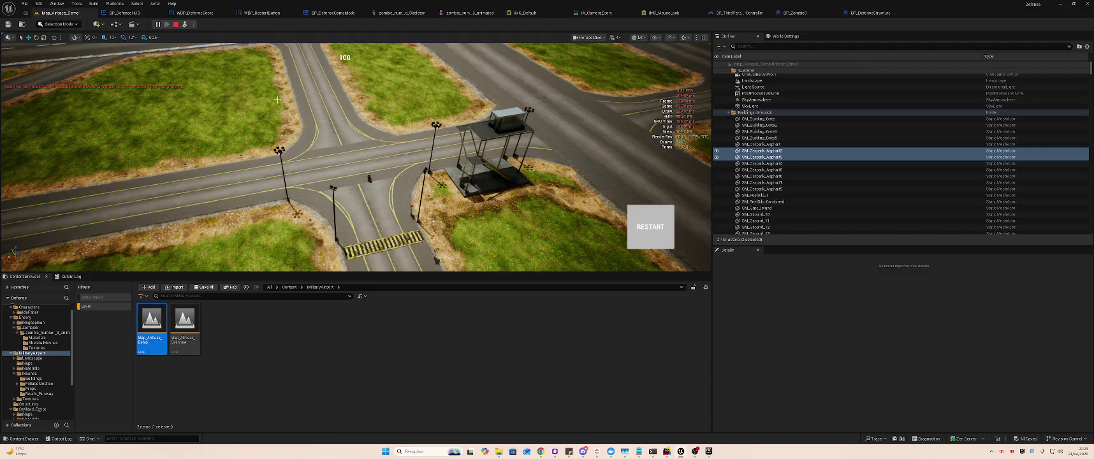
pyautogui.moveTo(349, 117); pyautogui.dragTo(352, 70)
pyautogui.moveTo(323, 156); pyautogui.dragTo(320, 151)
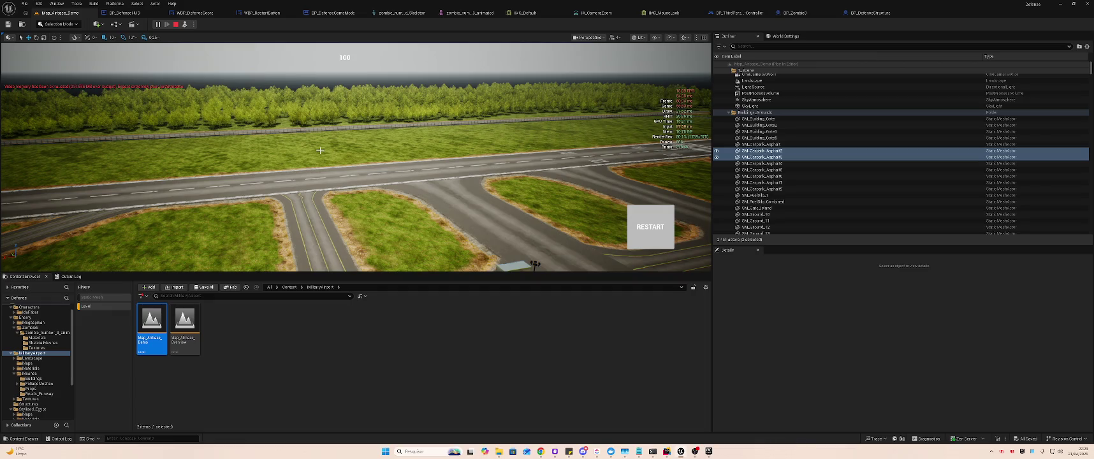
# - Save a screenshot, make the viewport fill the editor, show frame-time stats, then switch to ChatGPT
pyautogui.press('F9')
pyautogui.press('F11')
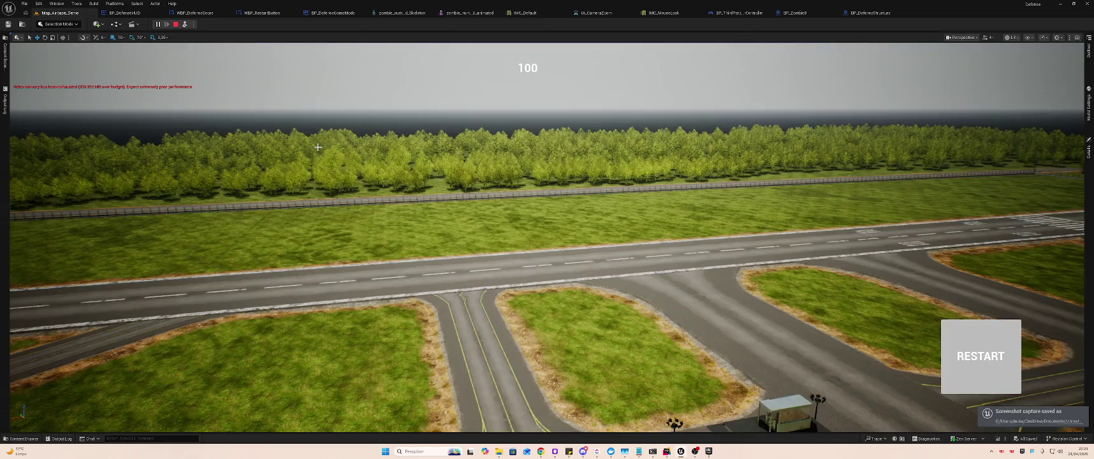
pyautogui.hotkey('ctrl', 'shift', 'h')
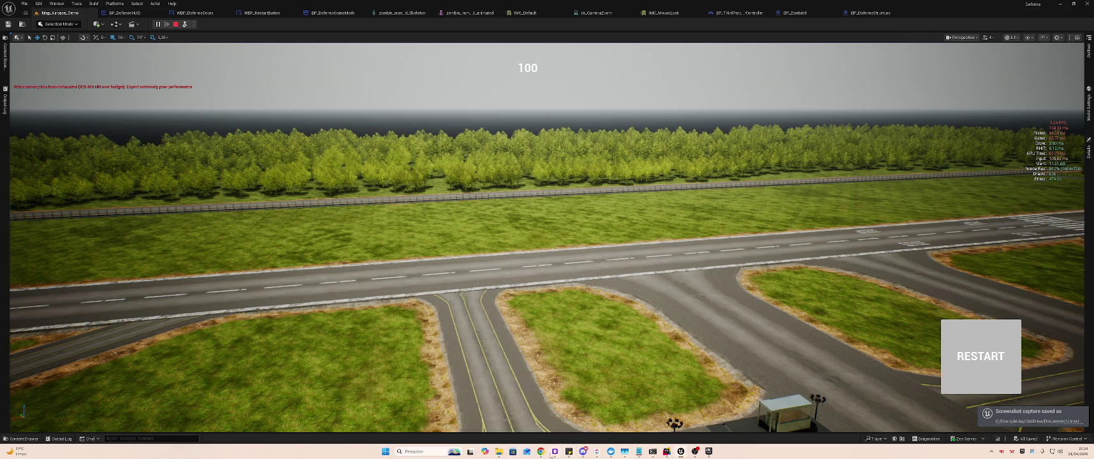
pyautogui.moveTo(551, 454)
pyautogui.click(578, 415)
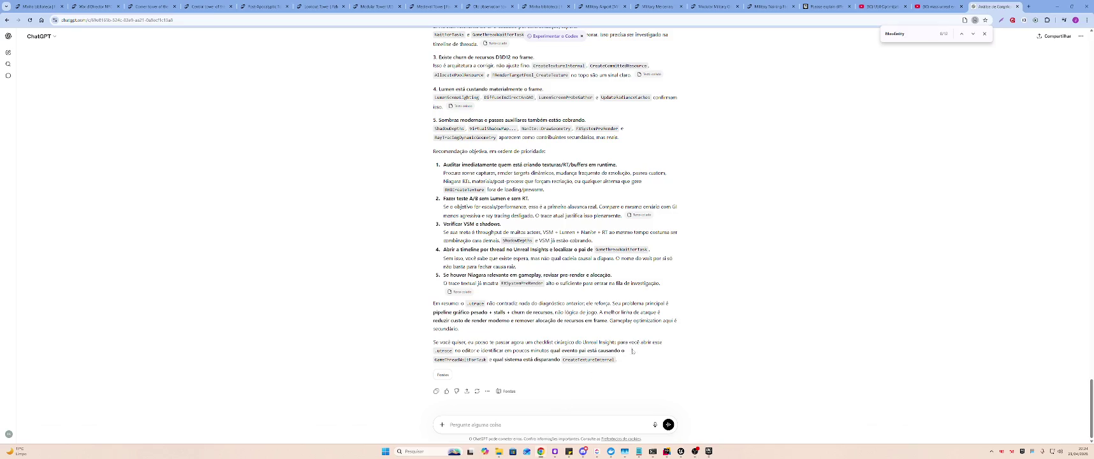
# - Search Google for resource-use visibility Unreal Engine shortcuts and expand the AI overview
pyautogui.hotkey('ctrl', 't')
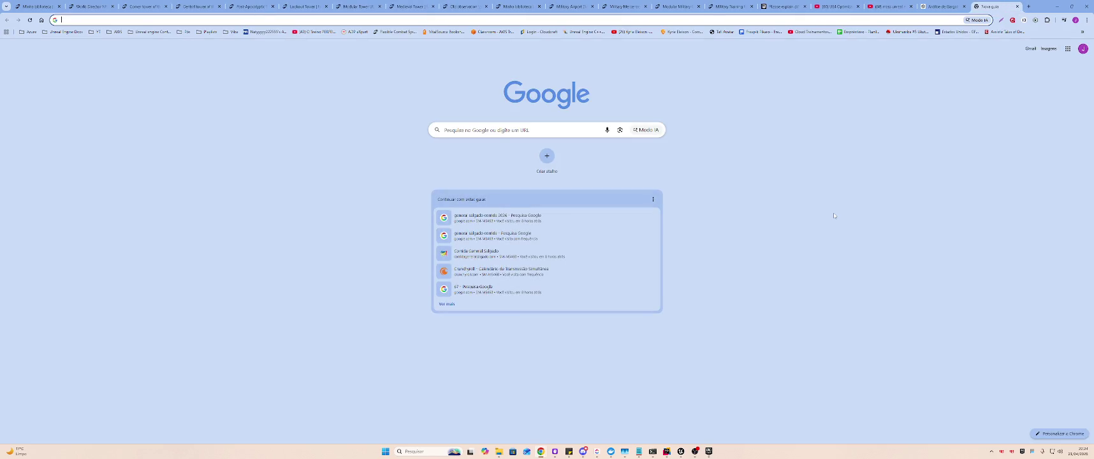
pyautogui.write('vsibility')
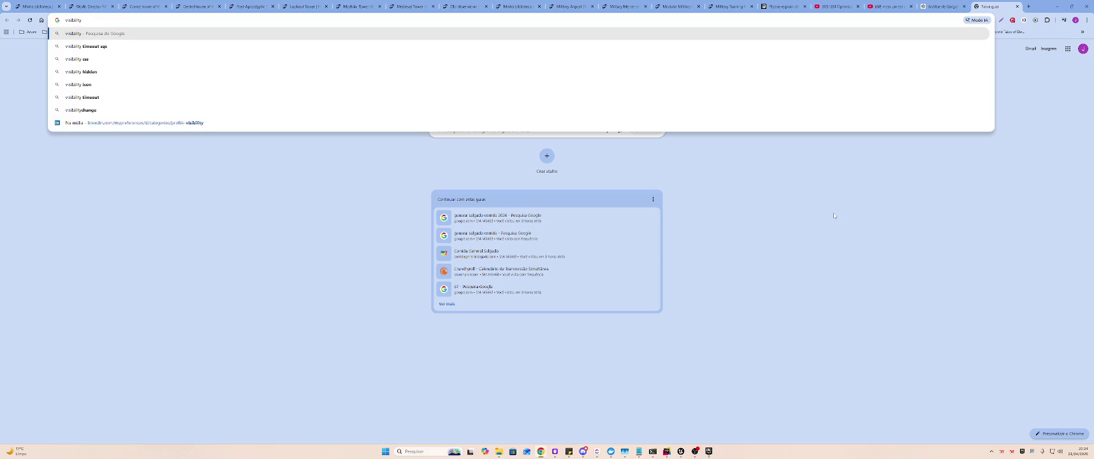
pyautogui.press('Home')
pyautogui.write('resource use')
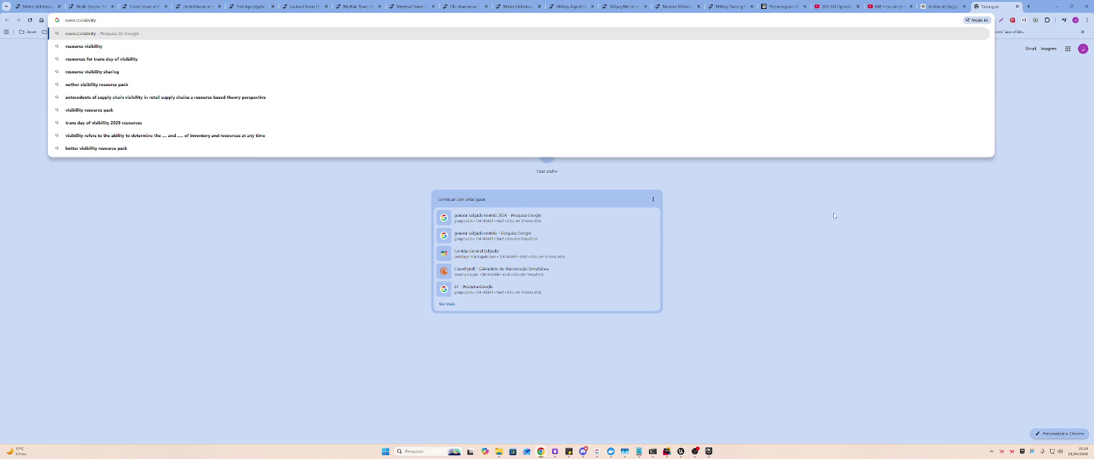
pyautogui.write(' unreal')
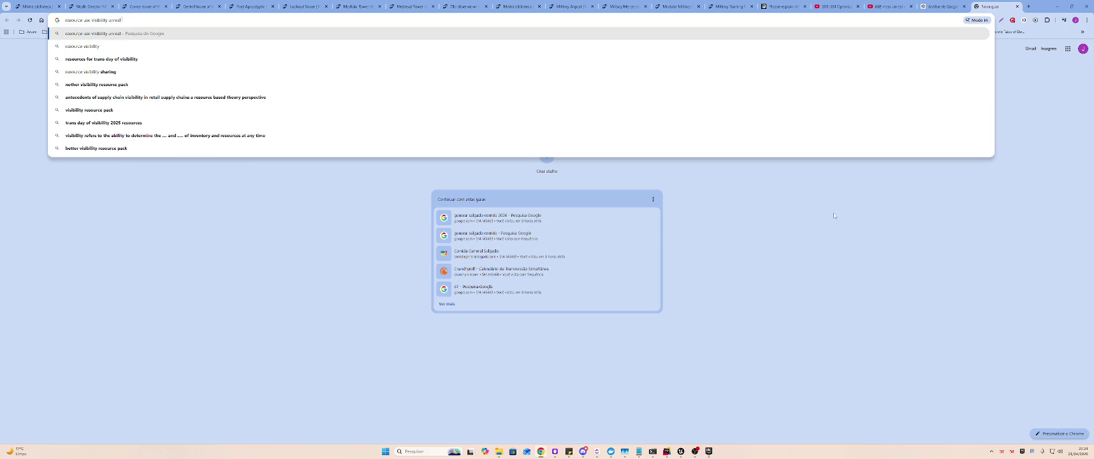
pyautogui.write(' engin shortcut')
pyautogui.press('Return')
pyautogui.hotkey('alt', 'Tab')
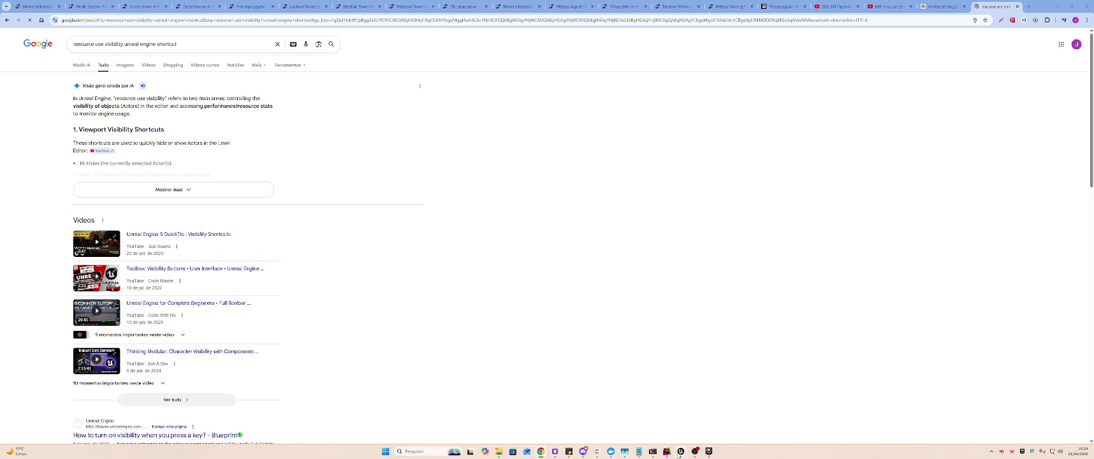
pyautogui.click(172, 190)
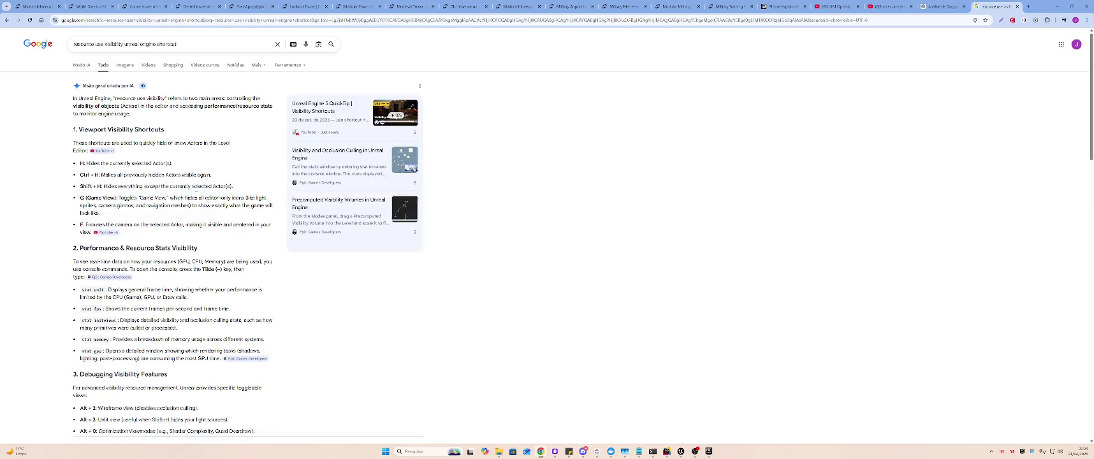
pyautogui.scroll(-3, 255, 255)
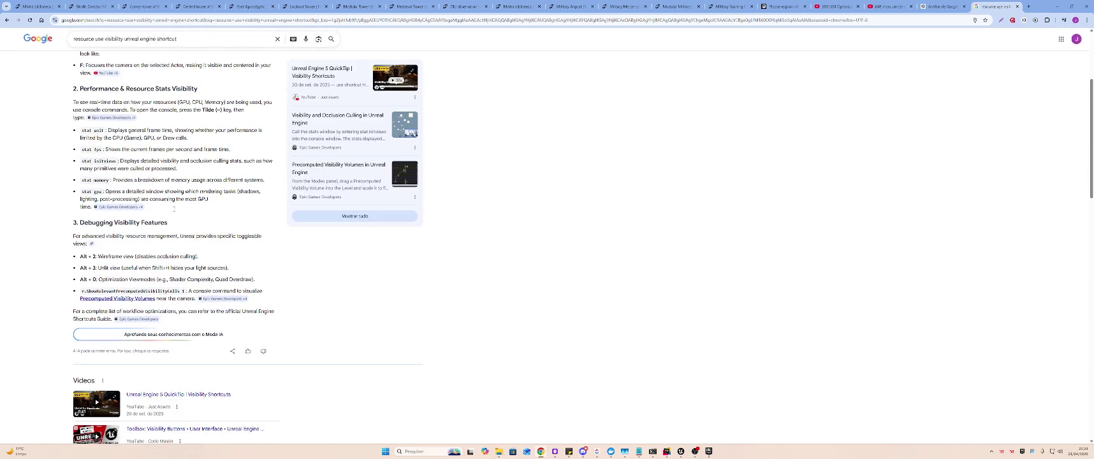
pyautogui.scroll(3, 255, 255)
# - Refine the query by adding 'f11' and search again
pyautogui.click(221, 42)
pyautogui.write('f')
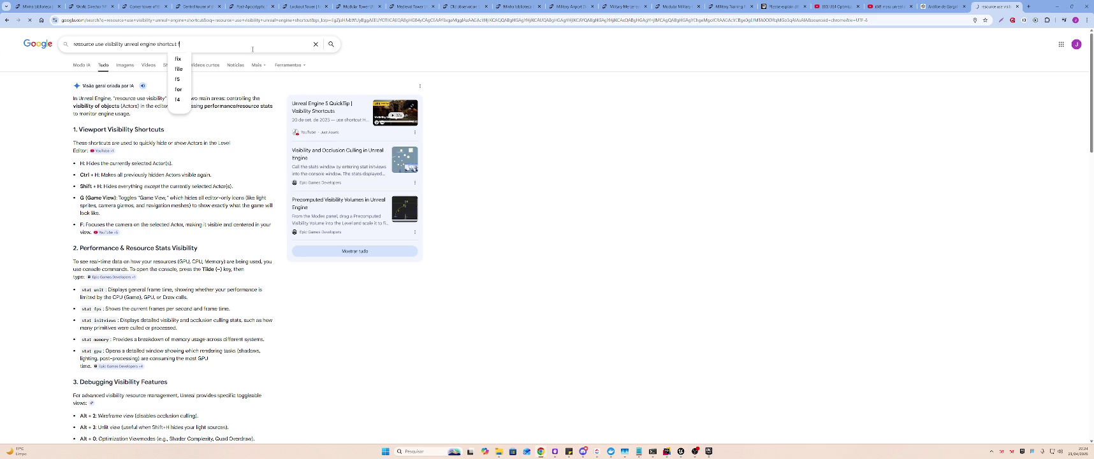
pyautogui.press('BackSpace')
pyautogui.press('BackSpace')
pyautogui.press('Return')
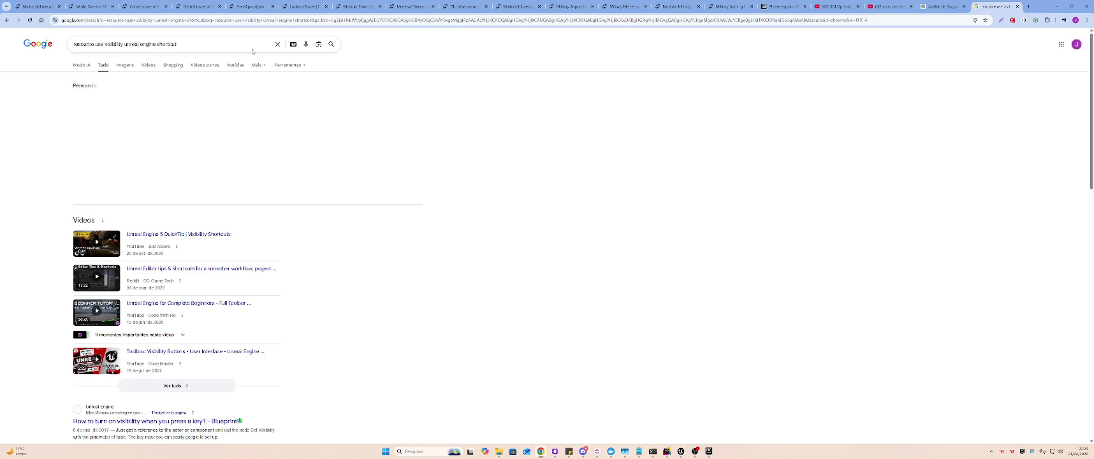
pyautogui.click(253, 50)
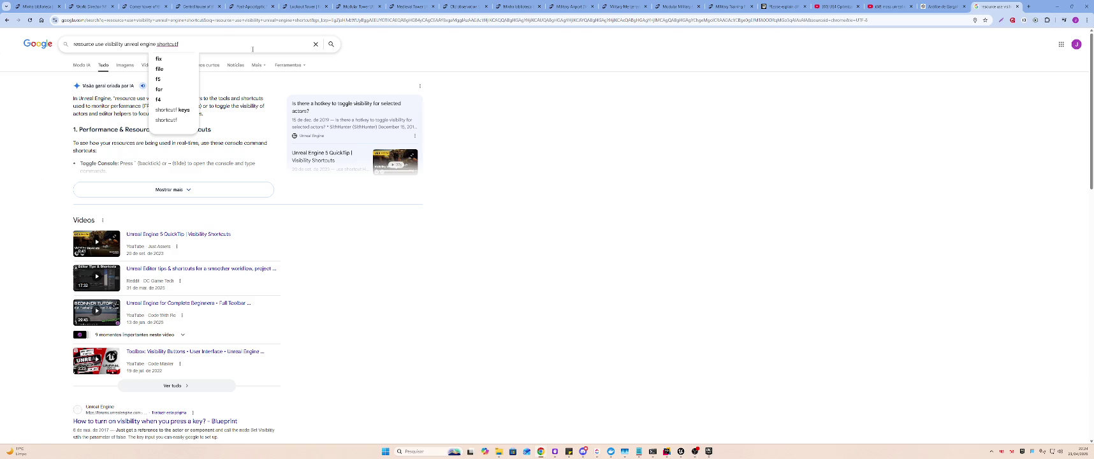
pyautogui.write('f6')
pyautogui.press('BackSpace')
pyautogui.write('8')
pyautogui.press('BackSpace')
pyautogui.write('11')
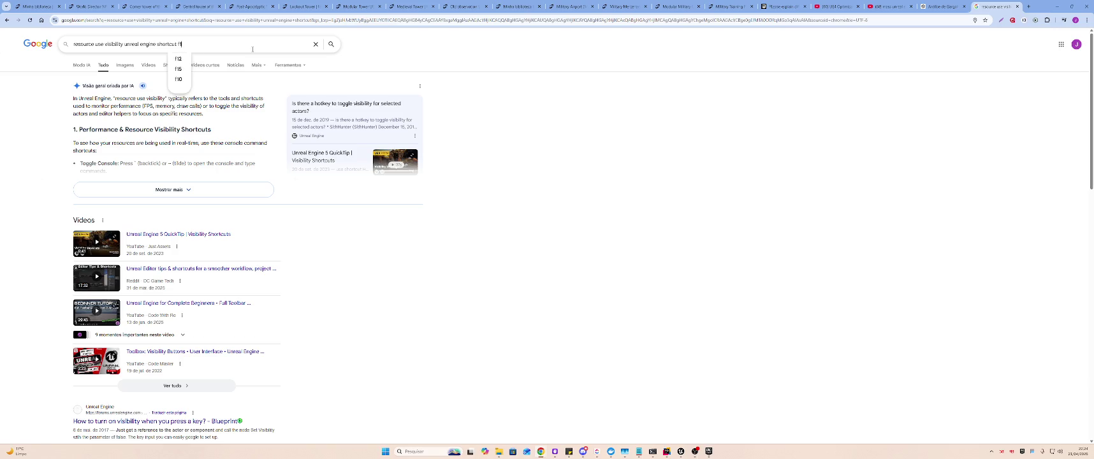
pyautogui.press('Return')
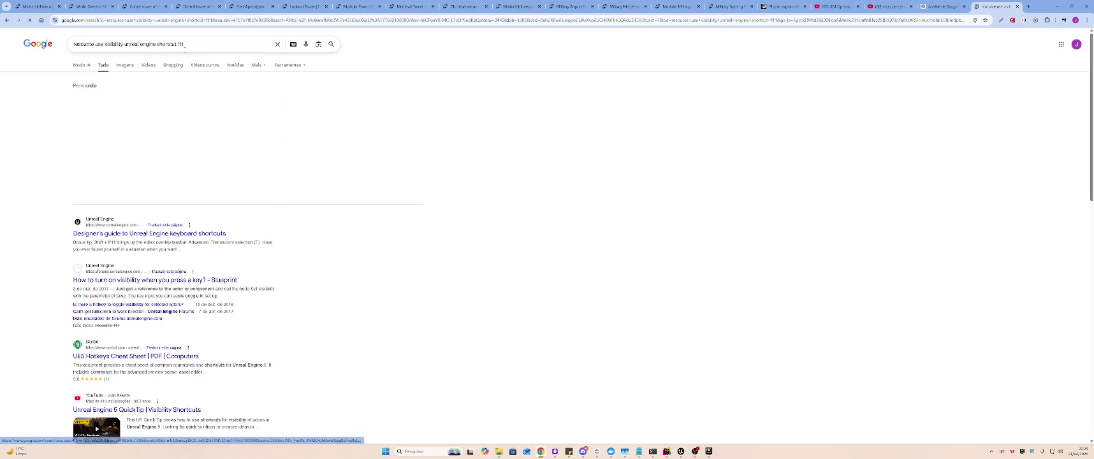
# - Expand the AI overview explaining F11 and close the search tab to return to ChatGPT
pyautogui.click(208, 187)
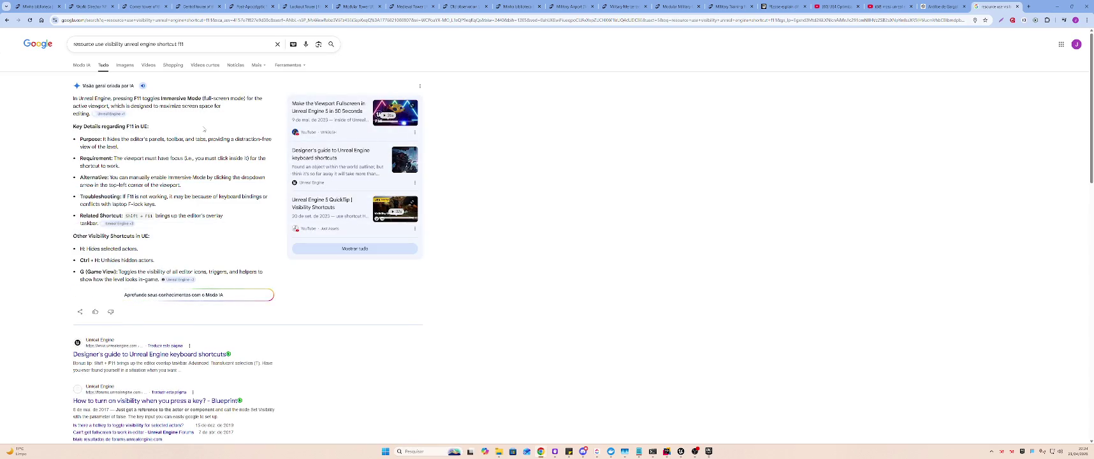
pyautogui.hotkey('ctrl', 'w')
pyautogui.hotkey('alt', 'Tab')
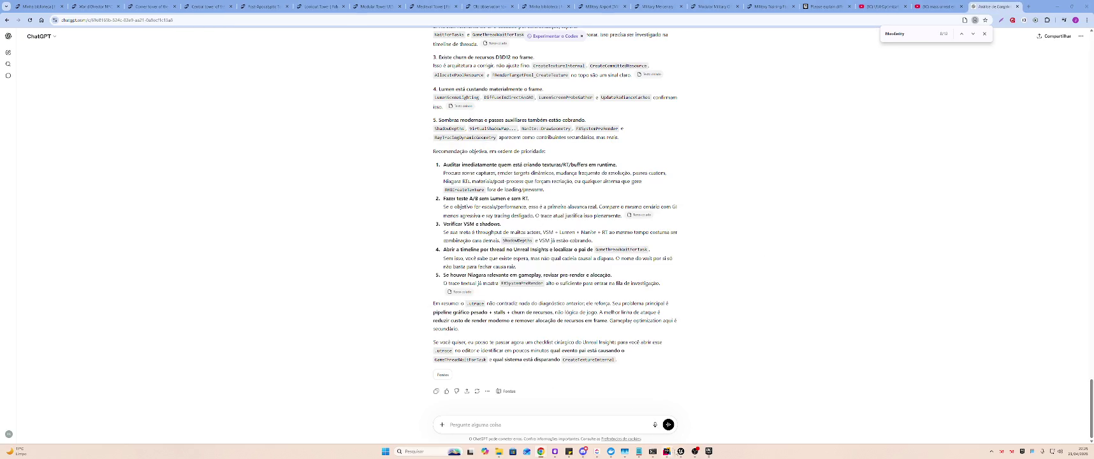
# - Bring Unreal back, leave immersive mode with F11, and restore it to a smaller window over ChatGPT
pyautogui.click(680, 451)
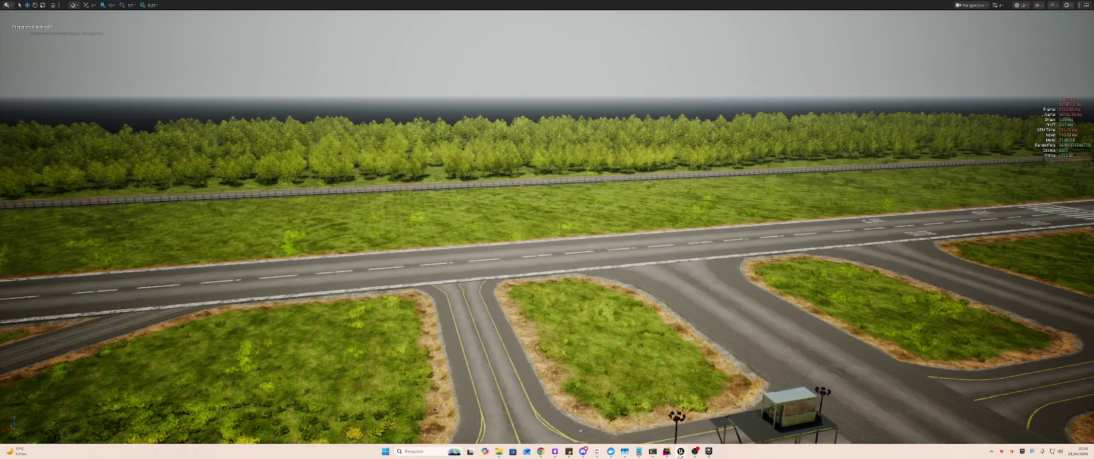
pyautogui.click(680, 452)
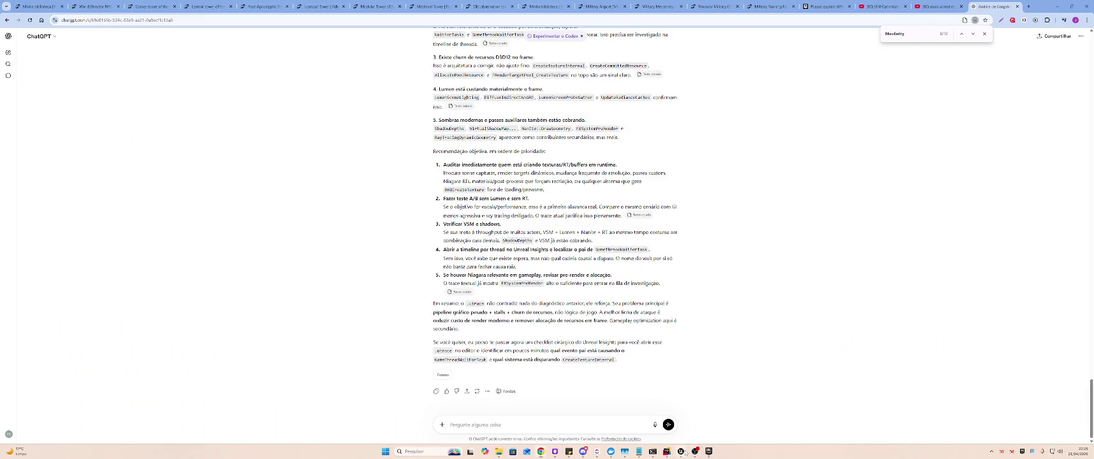
pyautogui.click(680, 451)
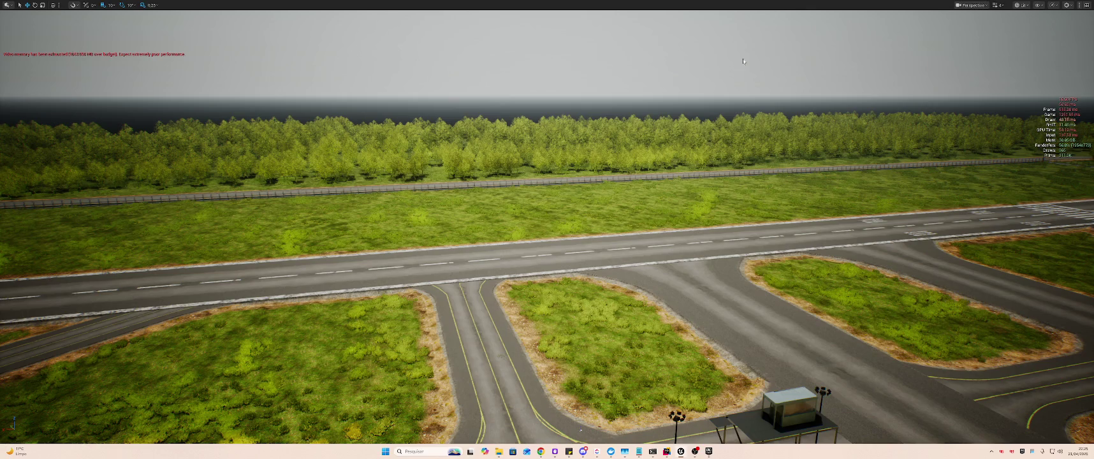
pyautogui.press('F11')
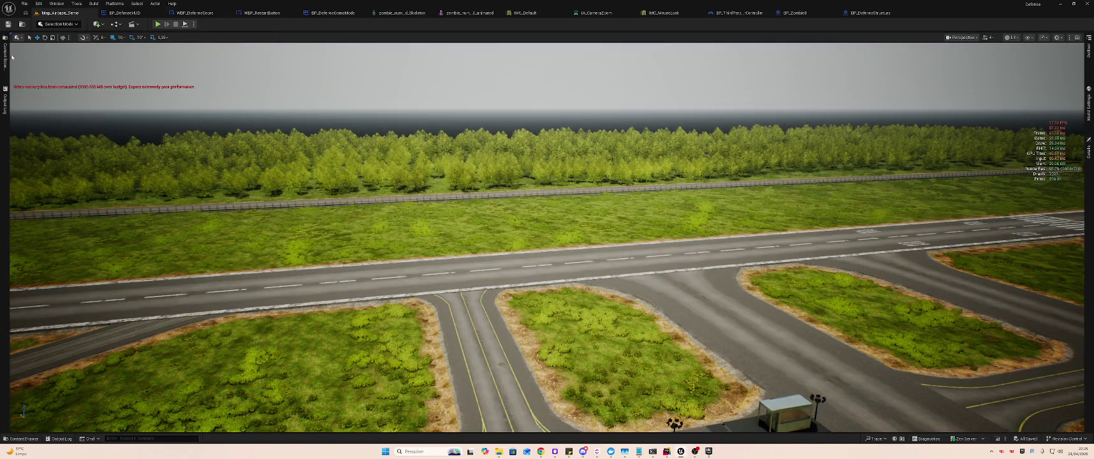
pyautogui.click(194, 24)
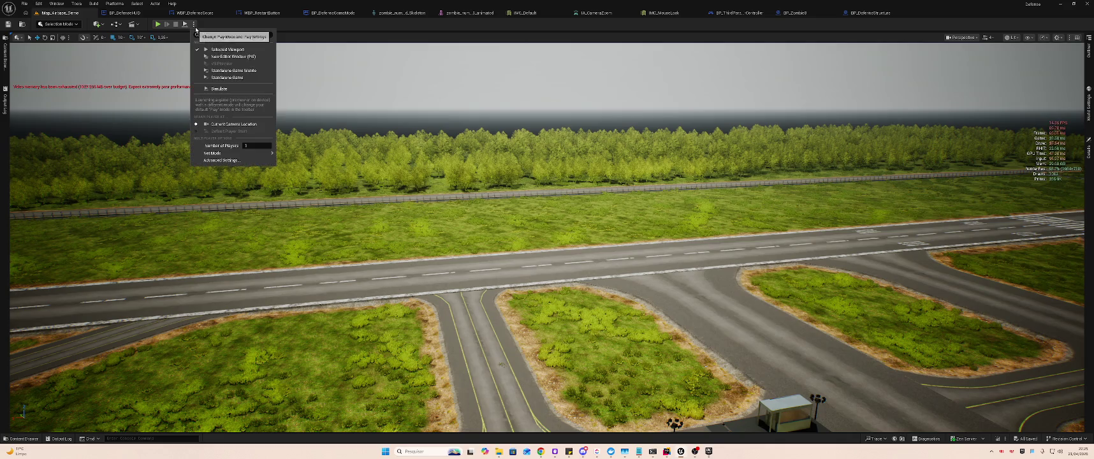
pyautogui.press('super+Down')
pyautogui.click(722, 310)
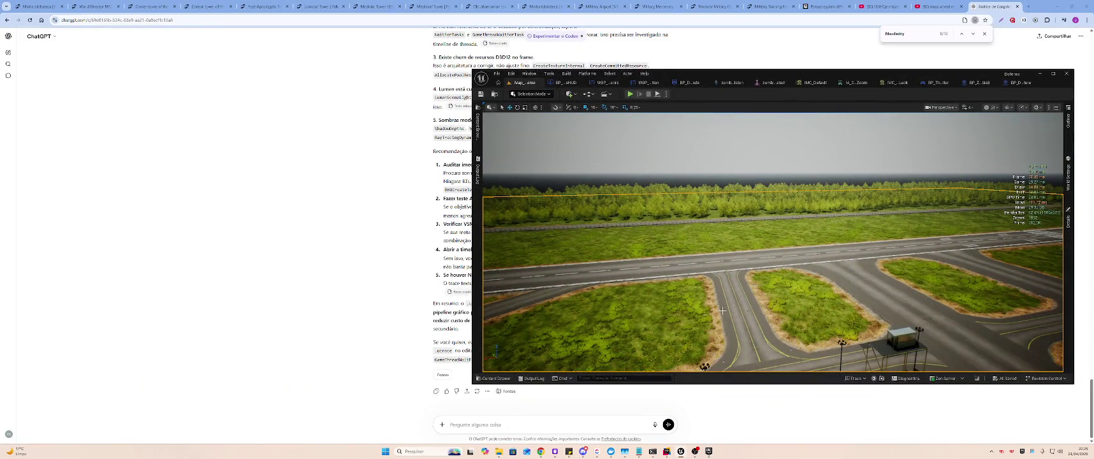
pyautogui.click(495, 379)
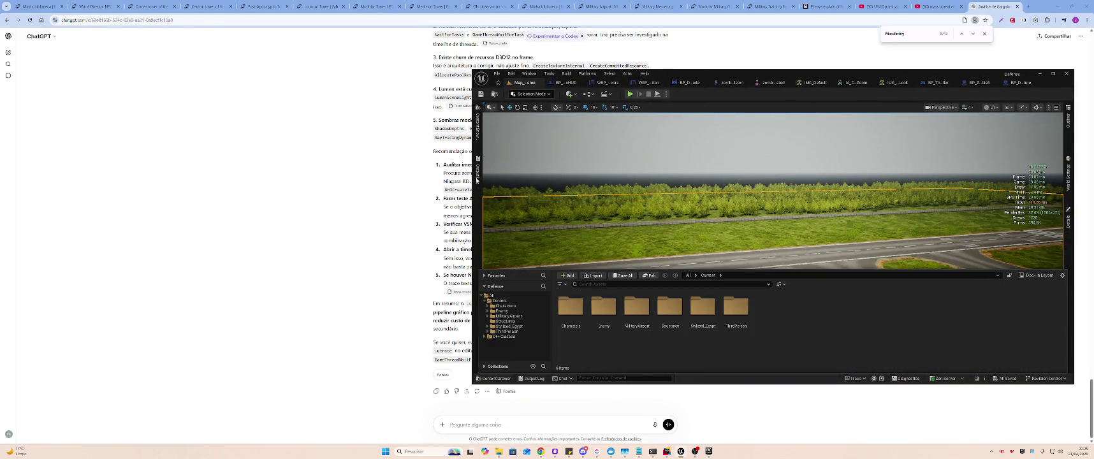
pyautogui.click(477, 127)
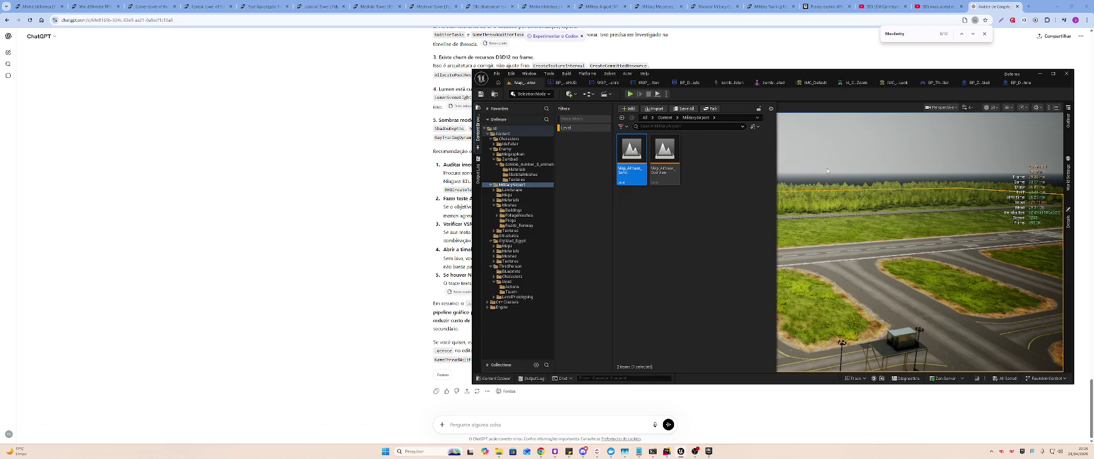
pyautogui.click(827, 171)
pyautogui.click(495, 378)
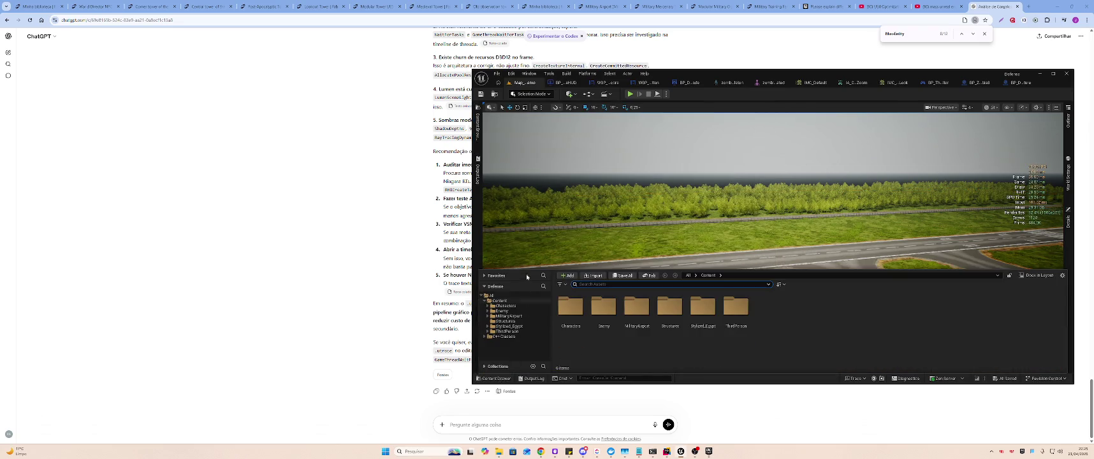
pyautogui.click(774, 190)
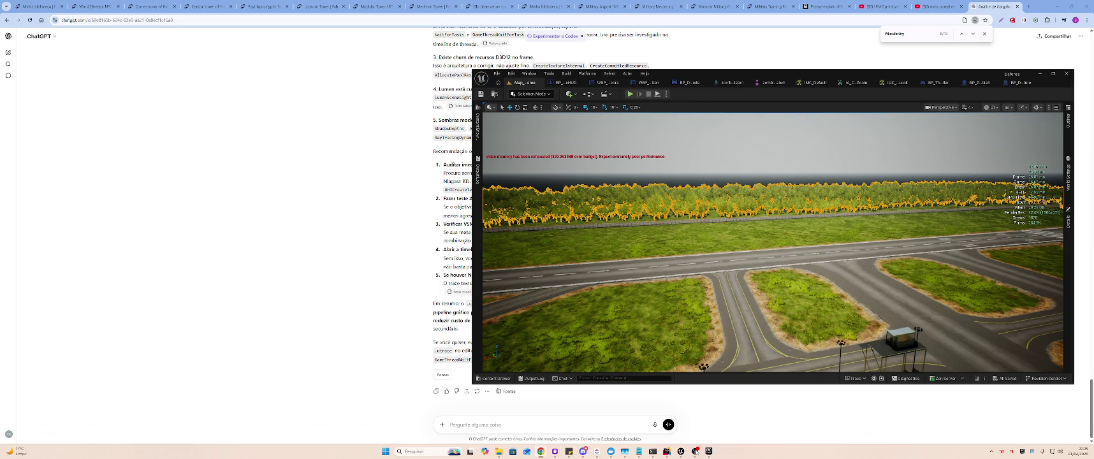
# - Show Task Manager's Memory performance graph, move it to the lower right, and return to Unreal
pyautogui.click(625, 452)
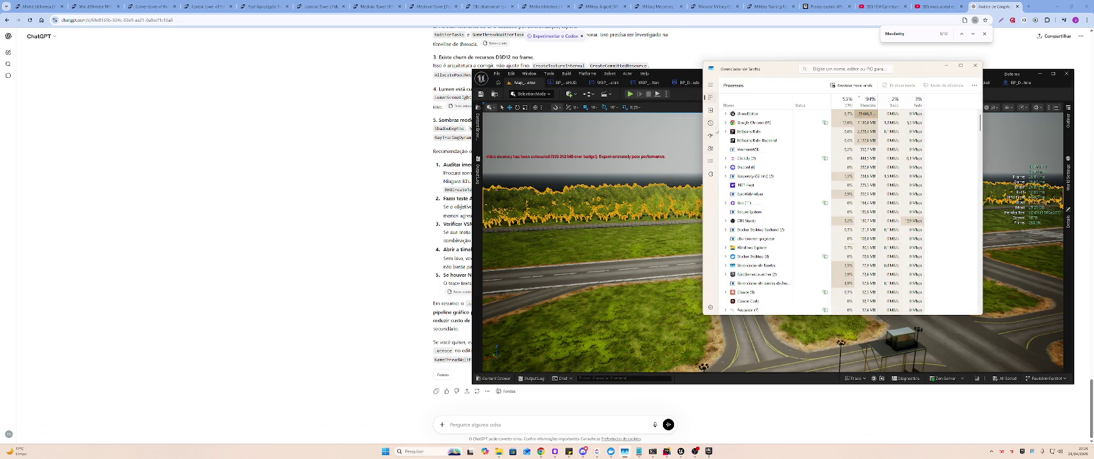
pyautogui.click(711, 110)
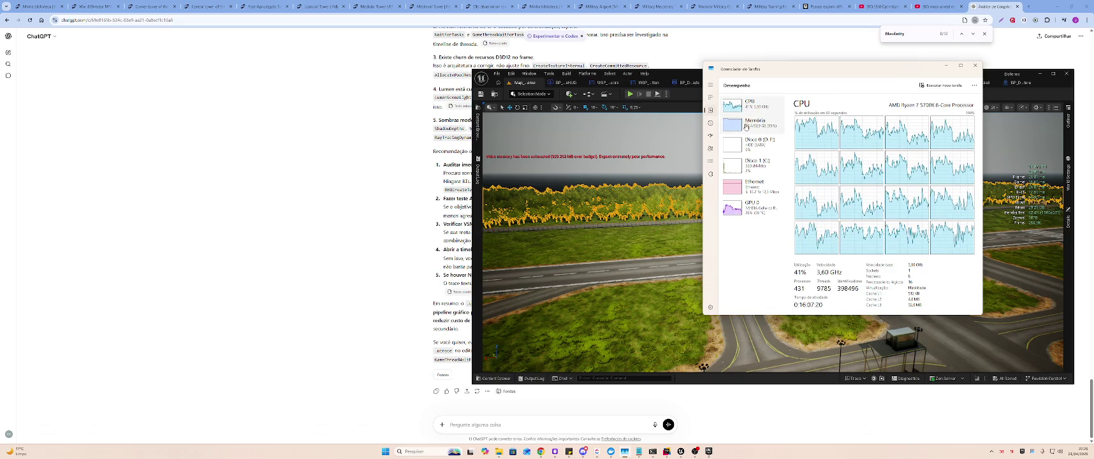
pyautogui.click(752, 124)
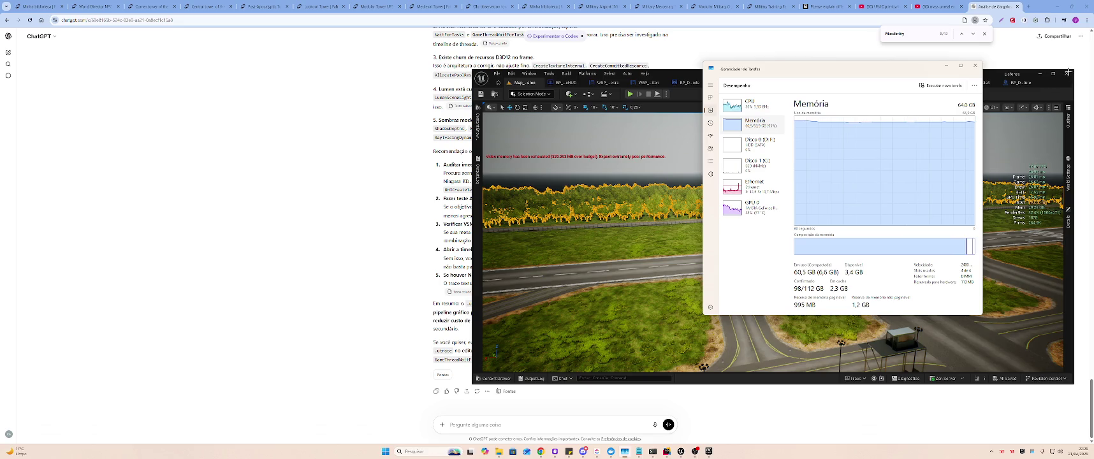
pyautogui.moveTo(887, 70)
pyautogui.mouseDown()
pyautogui.moveTo(993, 174)
pyautogui.moveTo(992, 197)
pyautogui.mouseUp()
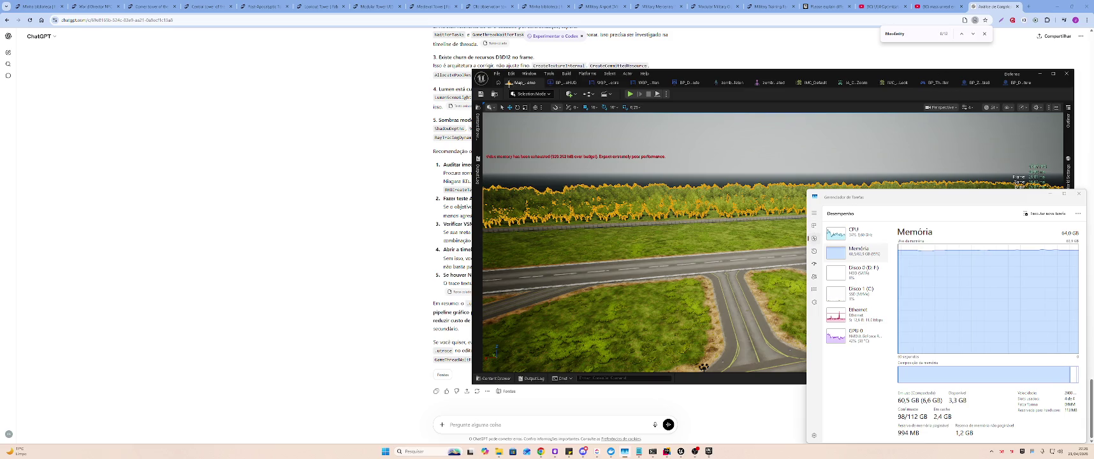
pyautogui.click(773, 190)
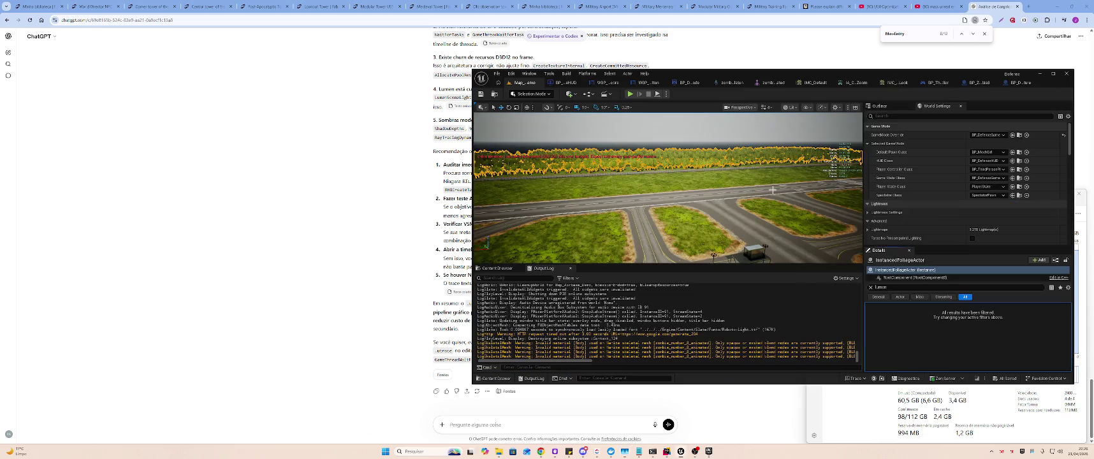
# - Restore the editor panels and move the editor window left to uncover Task Manager
pyautogui.press('F11')
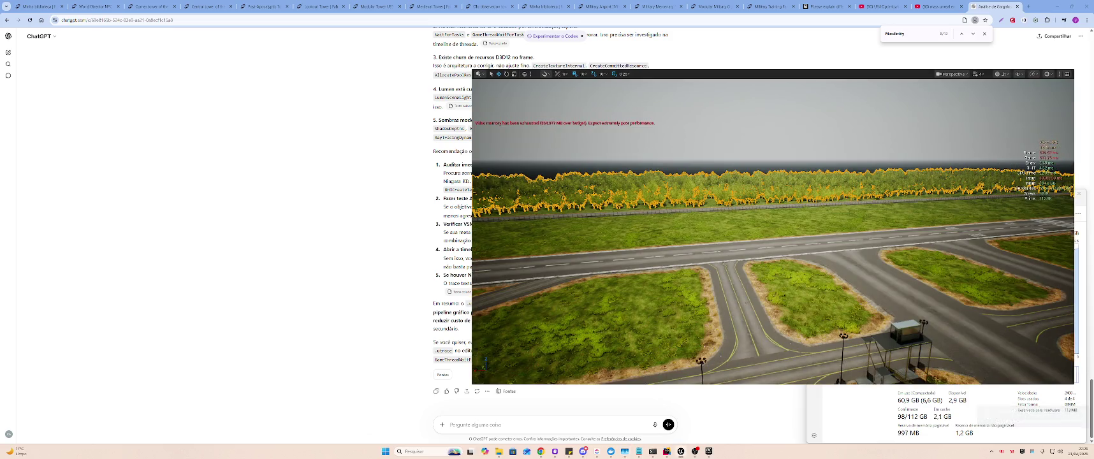
pyautogui.click(562, 308)
pyautogui.press('F11')
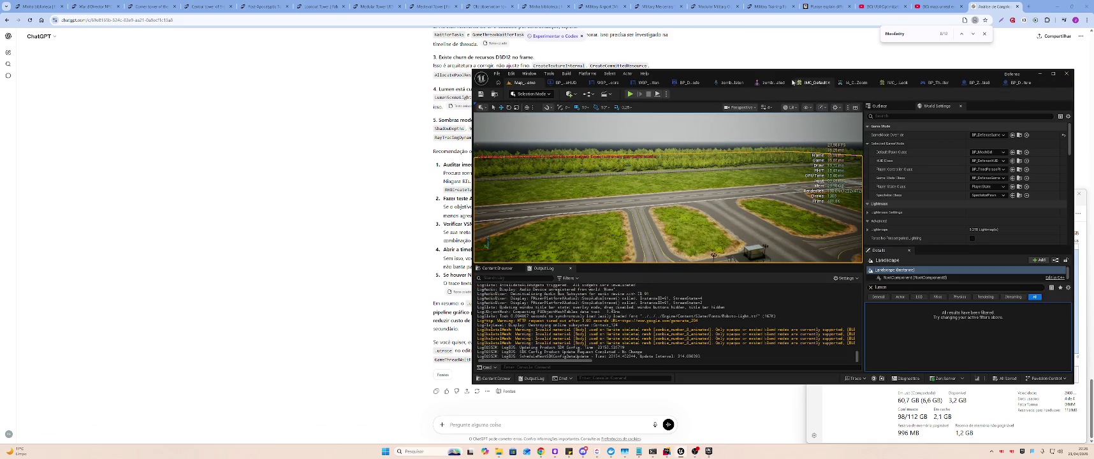
pyautogui.moveTo(773, 72)
pyautogui.mouseDown()
pyautogui.moveTo(417, 104)
pyautogui.moveTo(429, 109)
pyautogui.mouseUp()
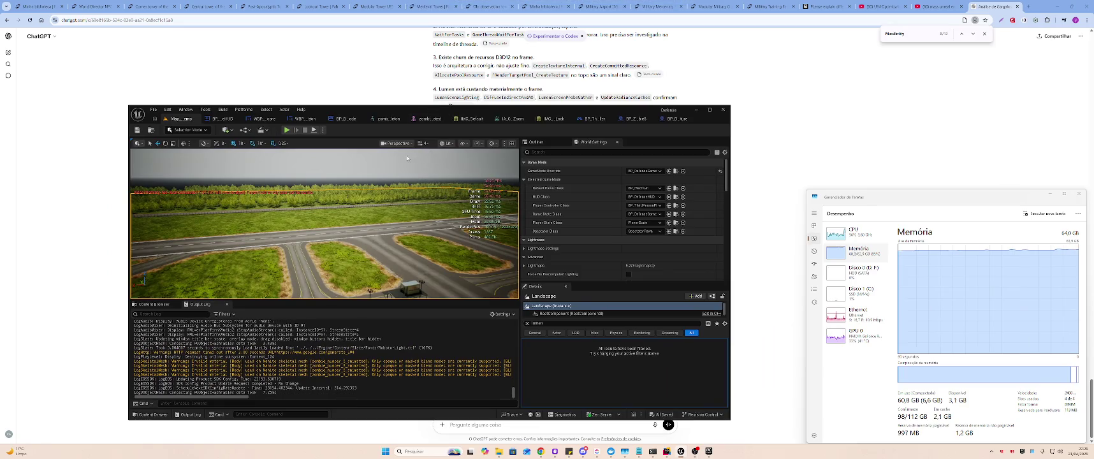
# - Play the level in a New Editor Window, view it in shader complexity, then close it
pyautogui.click(322, 130)
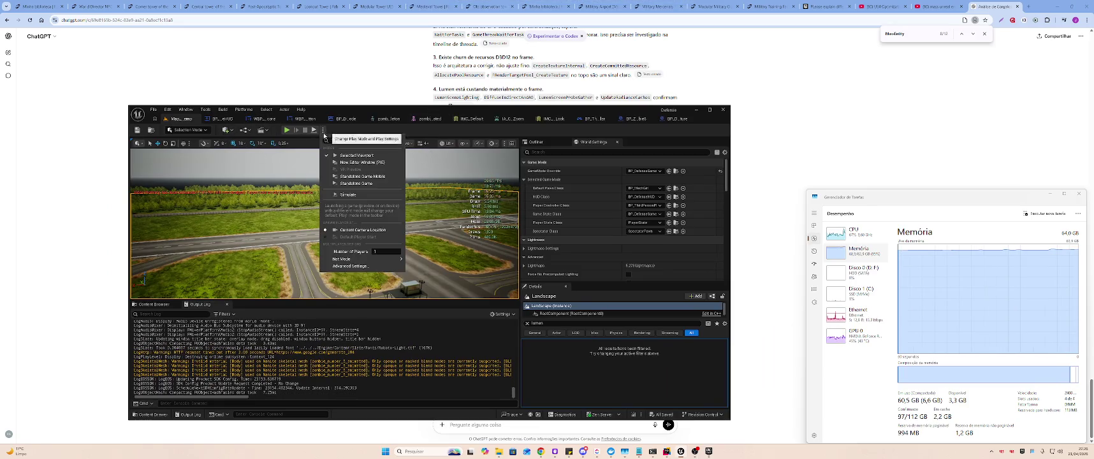
pyautogui.click(391, 166)
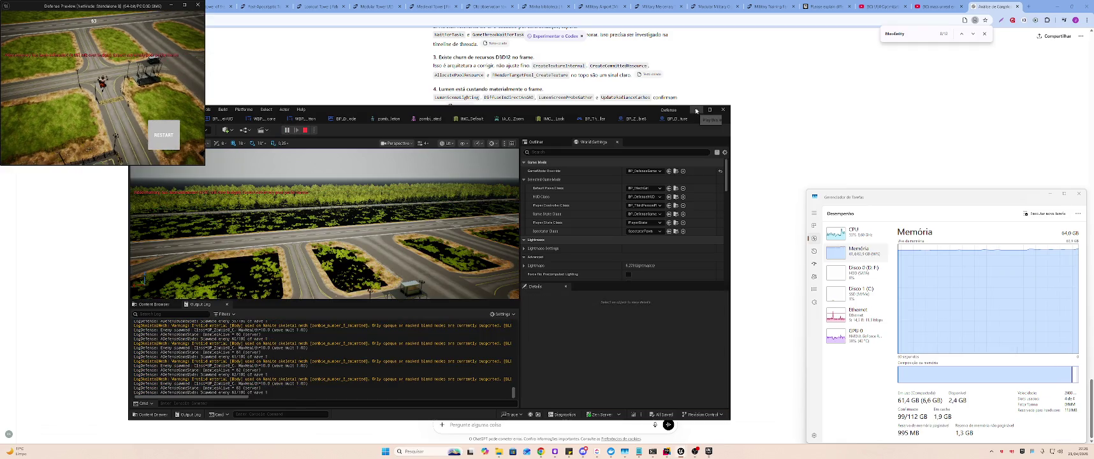
pyautogui.click(696, 110)
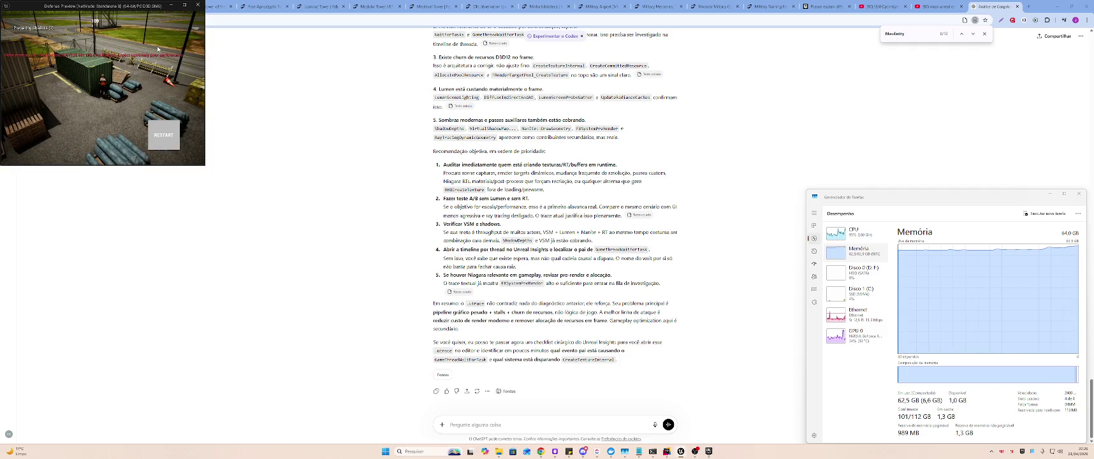
pyautogui.press('F4')
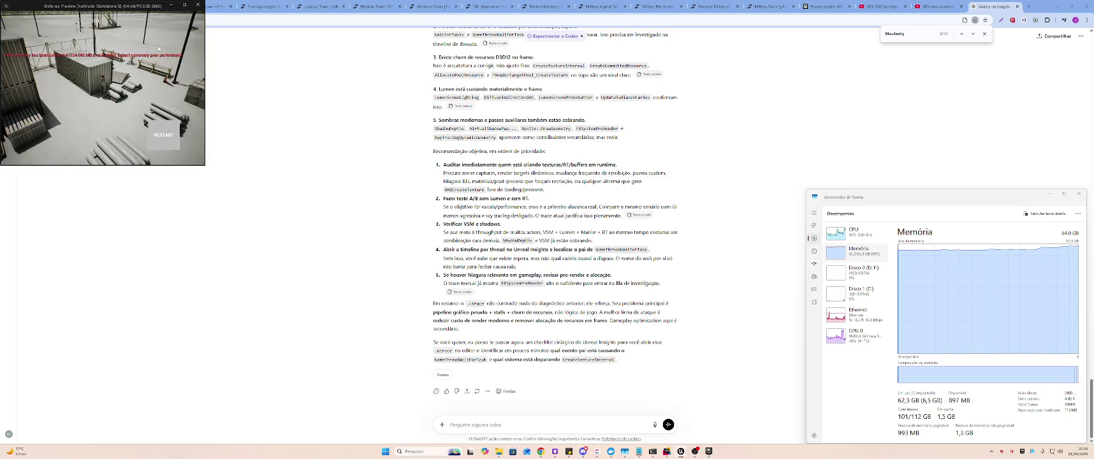
pyautogui.press('F5')
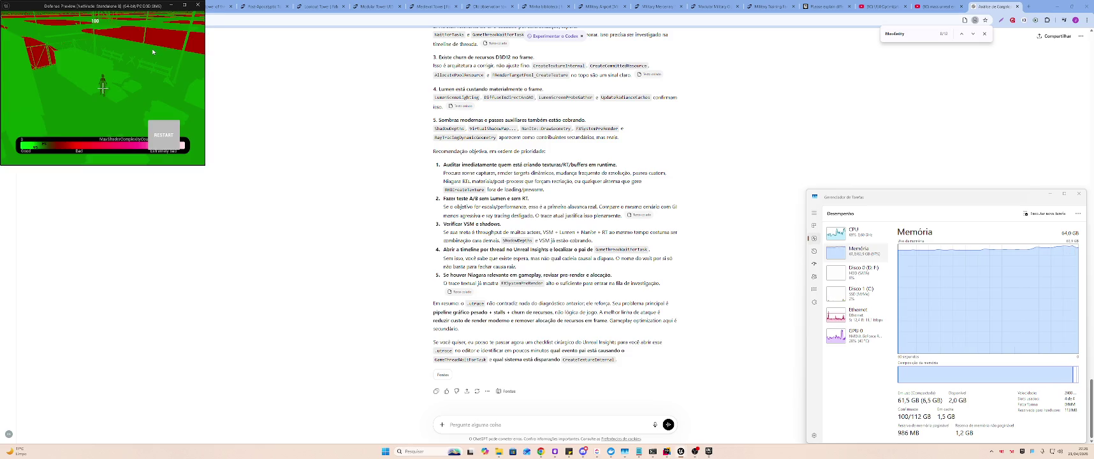
pyautogui.click(197, 5)
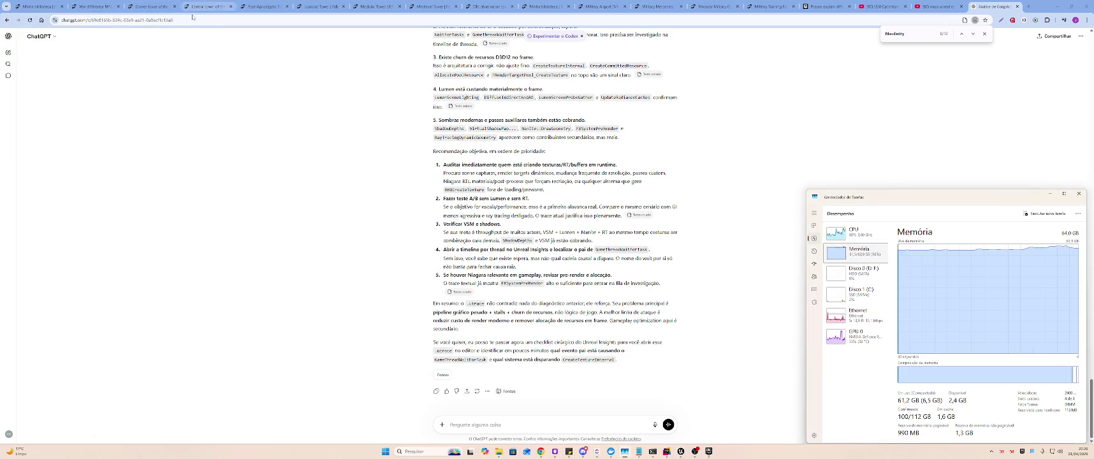
# - Play in the selected viewport, eject to select SM_Road_Asphalt_Connection_03, then repossess the player
pyautogui.hotkey('alt', 'Tab')
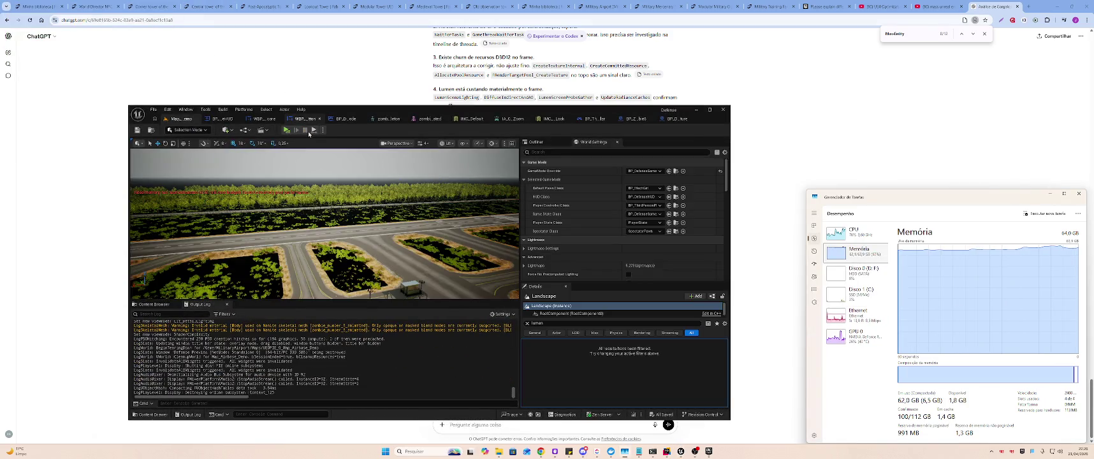
pyautogui.click(323, 132)
pyautogui.click(332, 168)
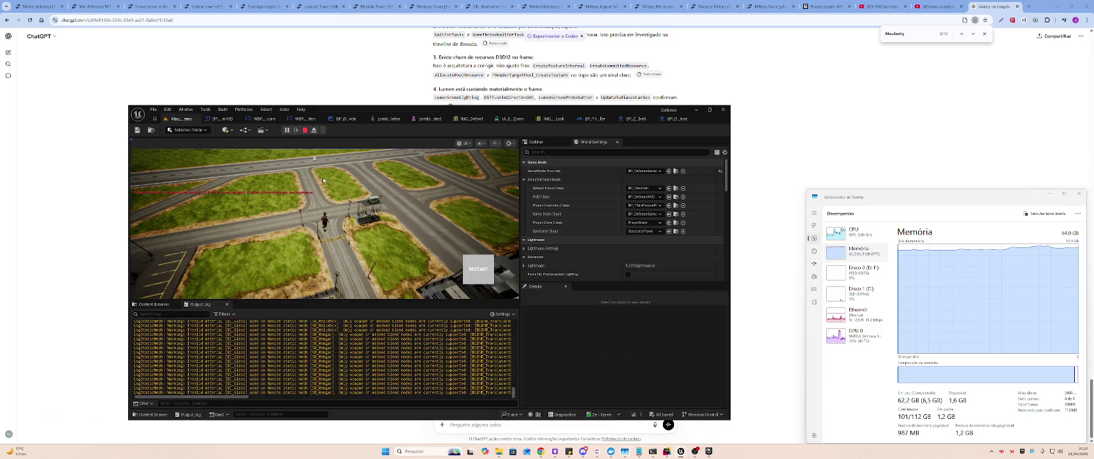
pyautogui.click(314, 130)
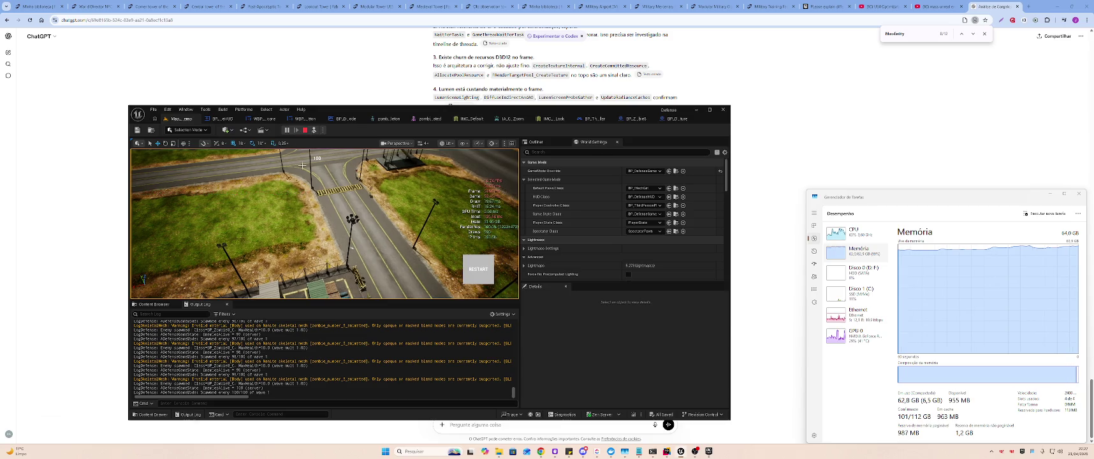
pyautogui.click(301, 162)
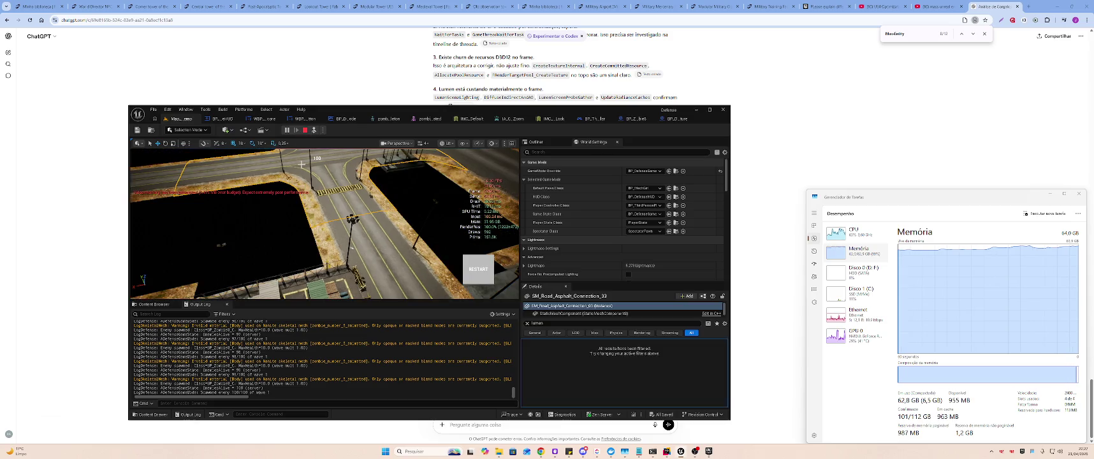
pyautogui.click(287, 130)
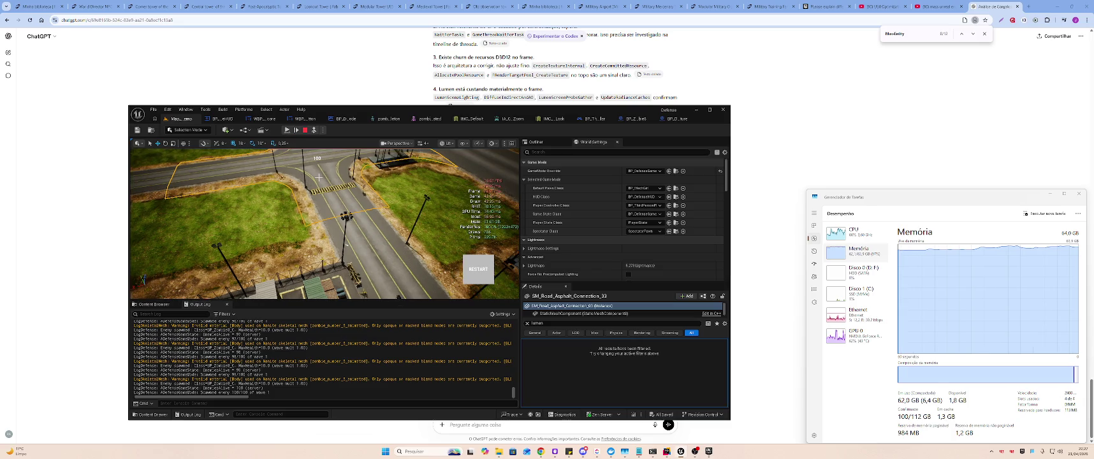
pyautogui.scroll(-5, 319, 178)
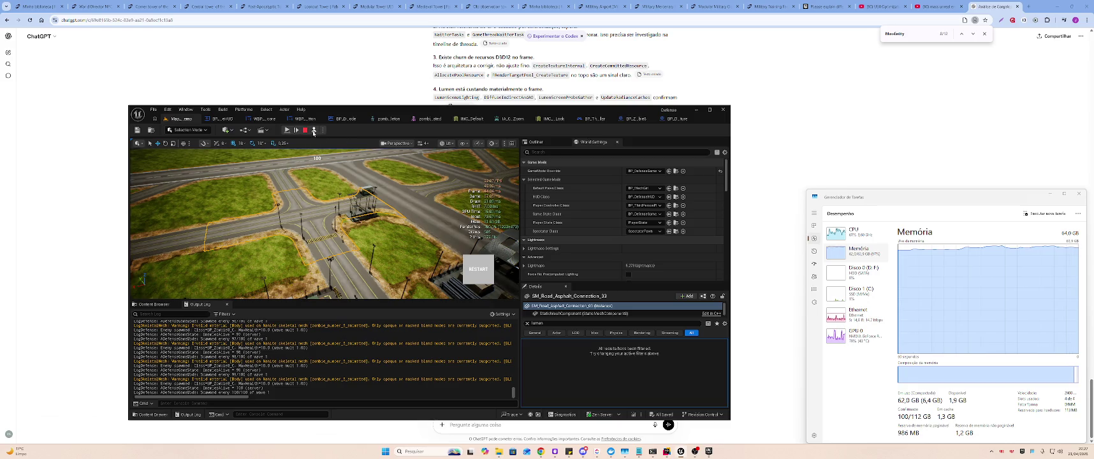
pyautogui.click(313, 133)
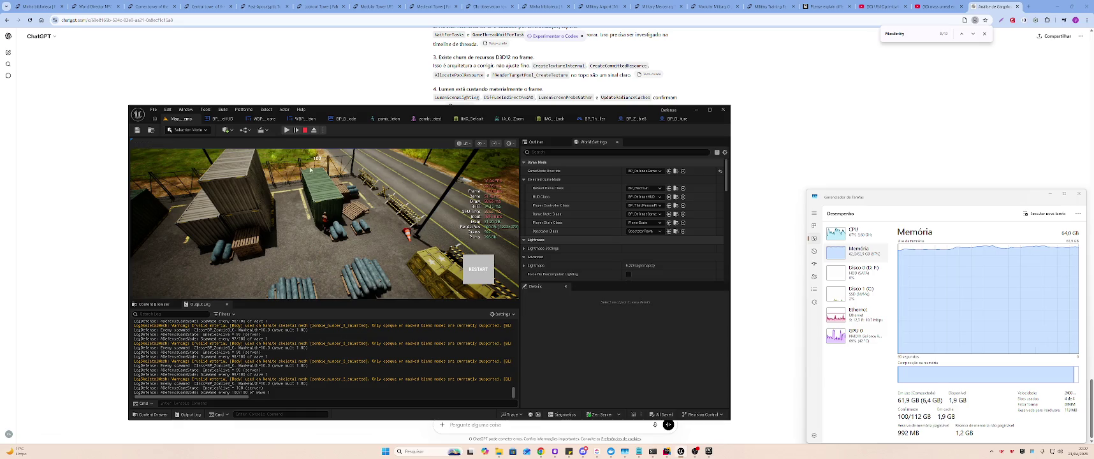
# - Switch to shader complexity view, inspect road piece SM_Road_Asphalt29, and maximize the editor
pyautogui.hotkey('alt', '8')
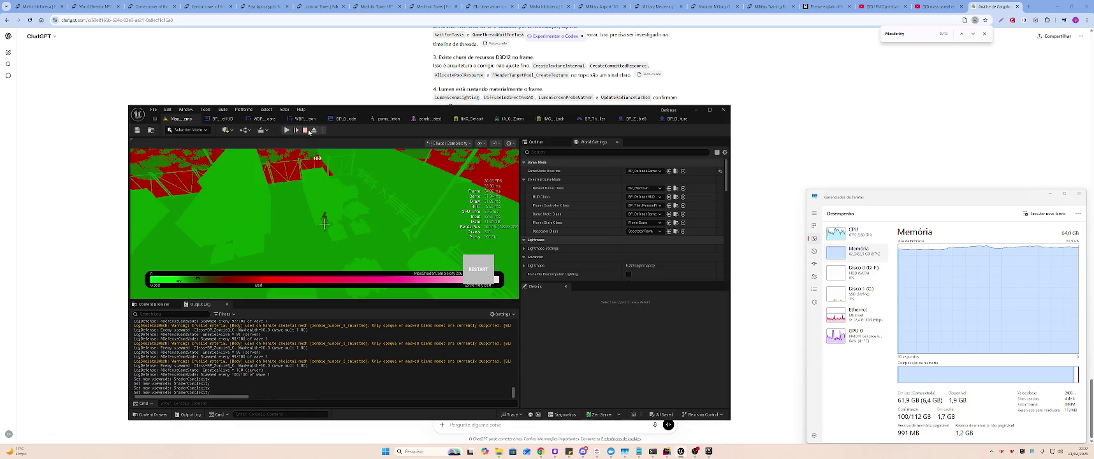
pyautogui.click(314, 131)
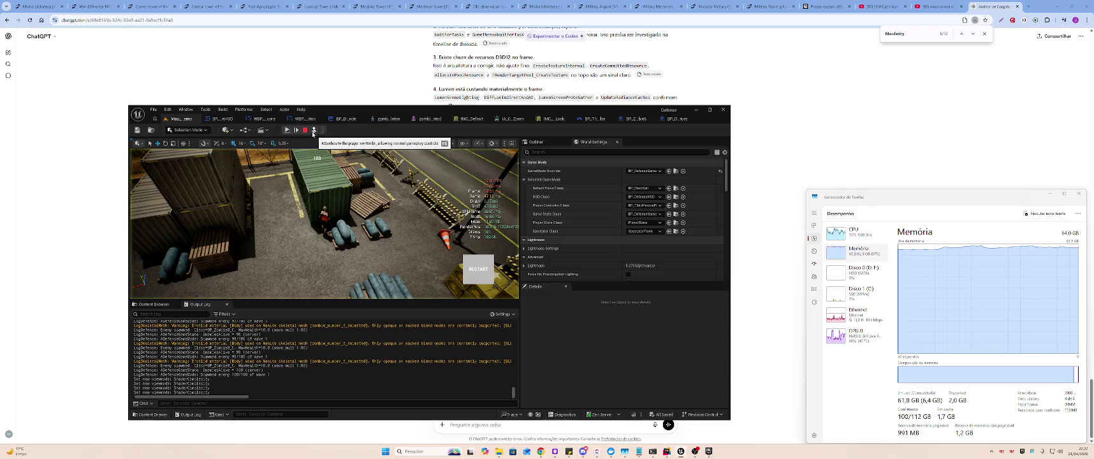
pyautogui.scroll(-5, 325, 223)
pyautogui.moveTo(317, 220); pyautogui.dragTo(317, 204)
pyautogui.click(313, 188)
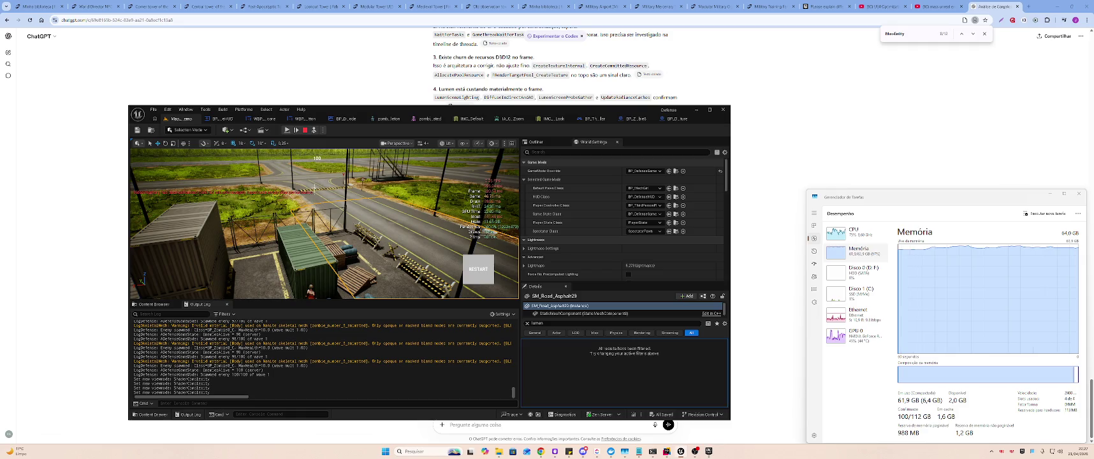
pyautogui.click(313, 130)
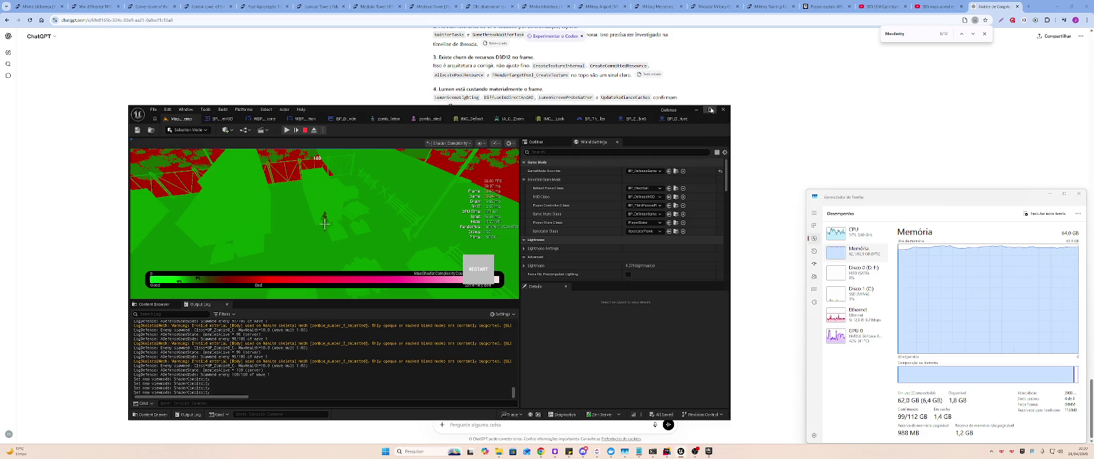
pyautogui.click(712, 111)
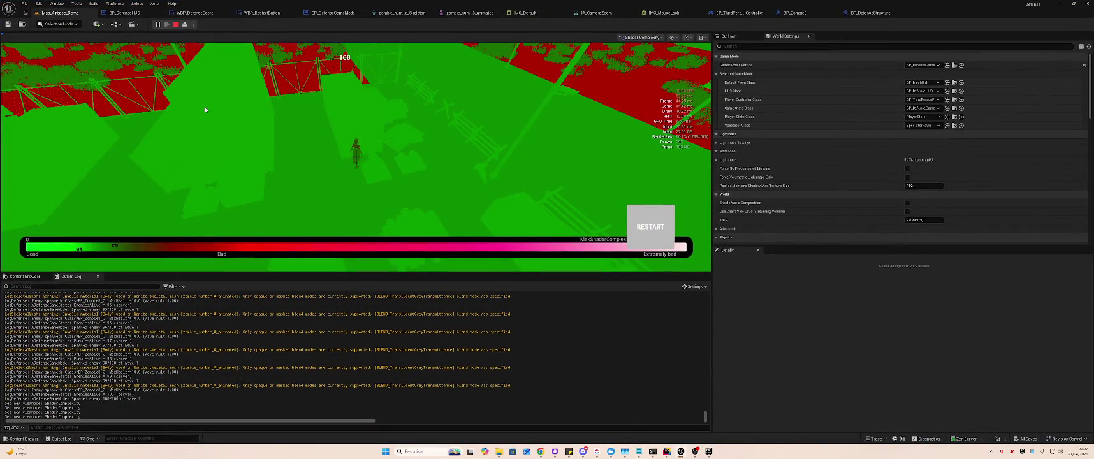
# - Cycle the game view through unlit, wireframe, lit and detail lighting modes while walking along the road
pyautogui.click(338, 111)
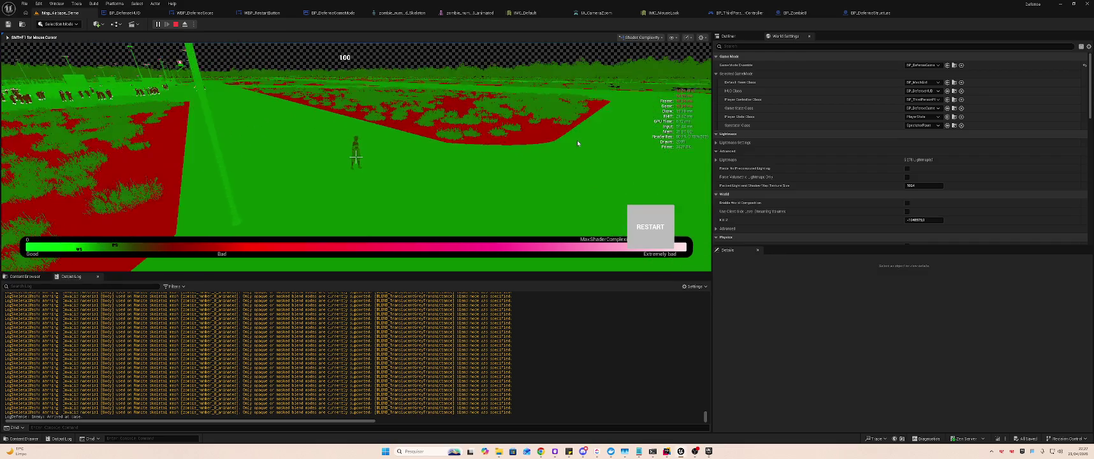
pyautogui.click(577, 140)
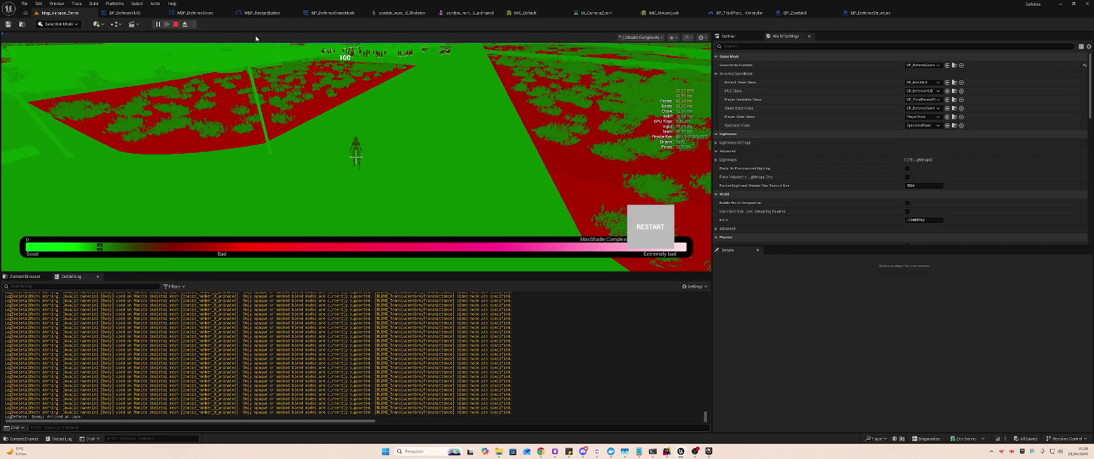
pyautogui.press('F2')
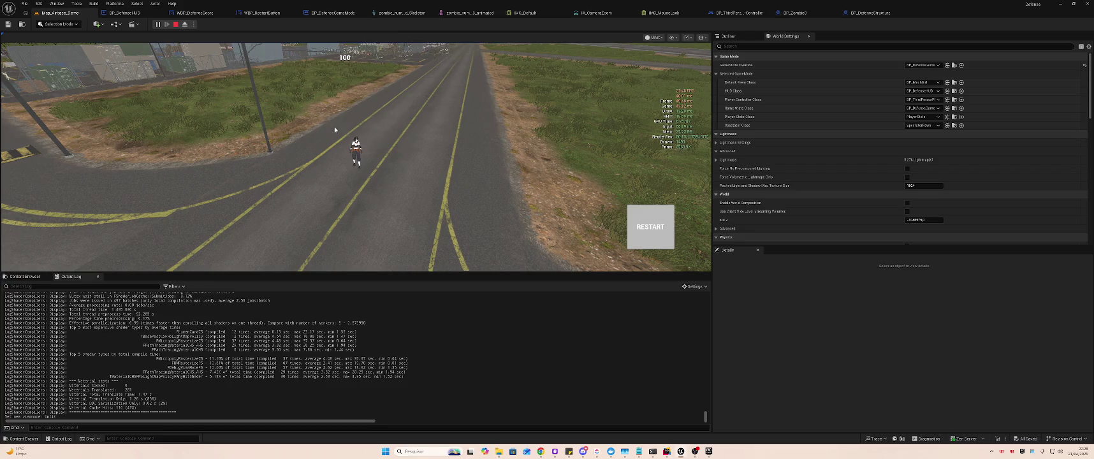
pyautogui.press('F1')
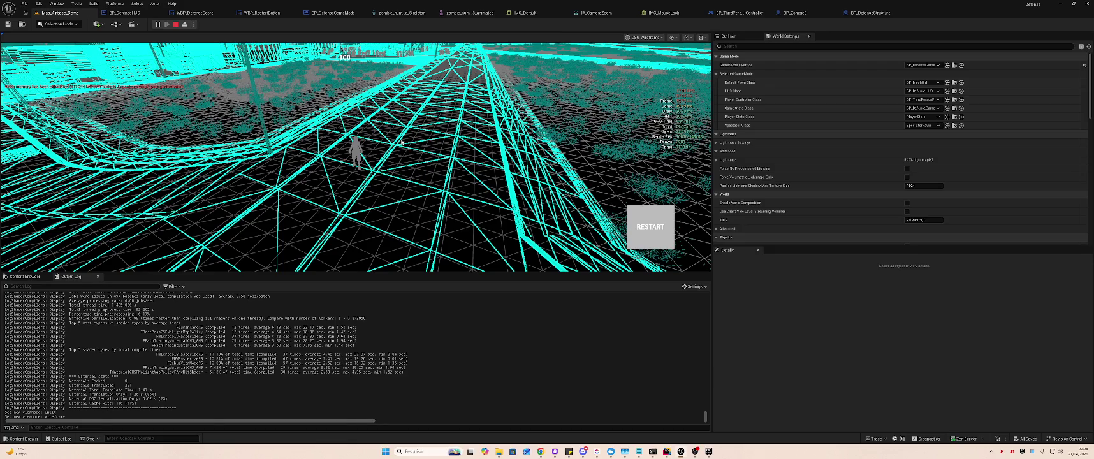
pyautogui.press('F3')
pyautogui.press('F4')
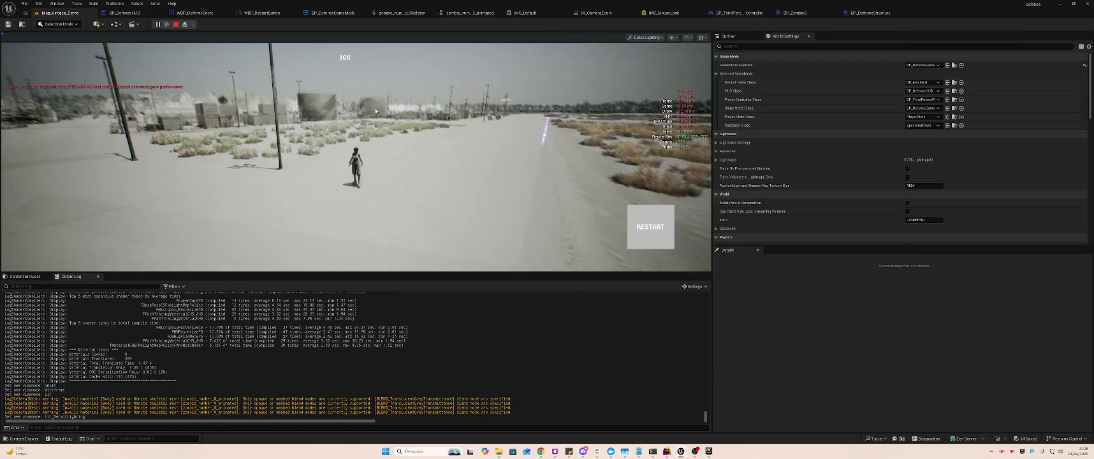
pyautogui.press('F3')
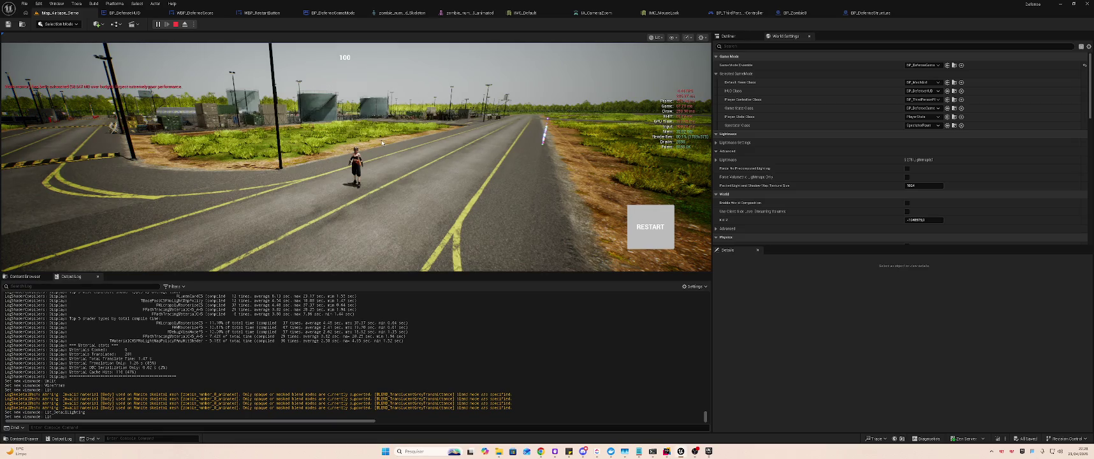
pyautogui.press('w')
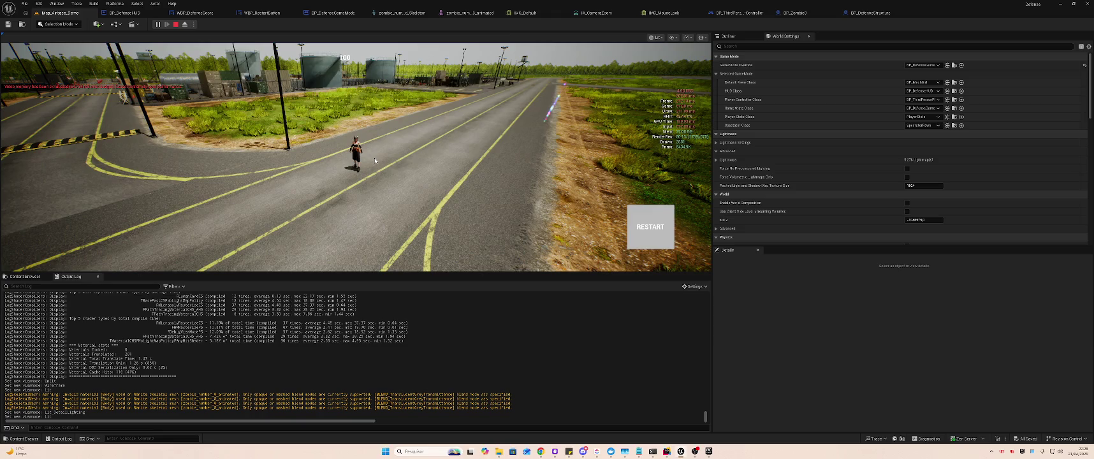
pyautogui.press('w')
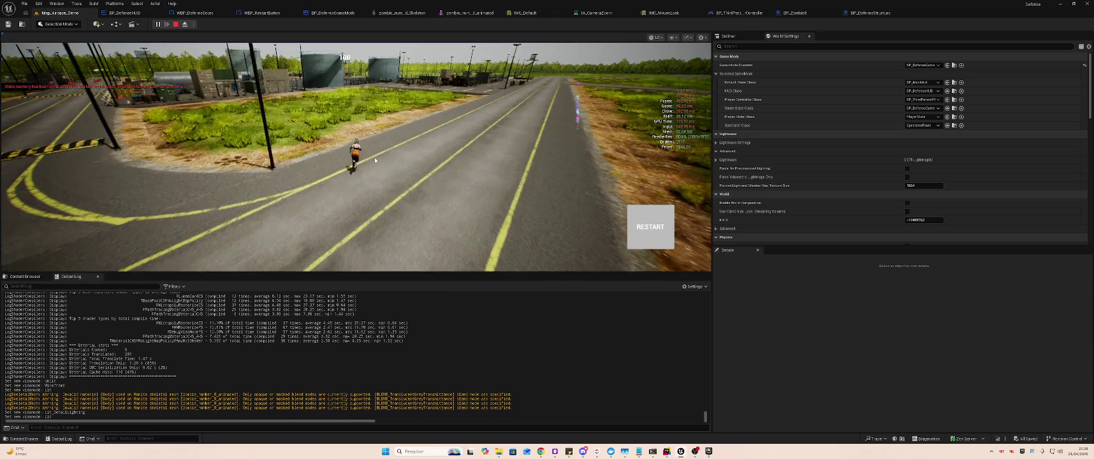
pyautogui.press('a')
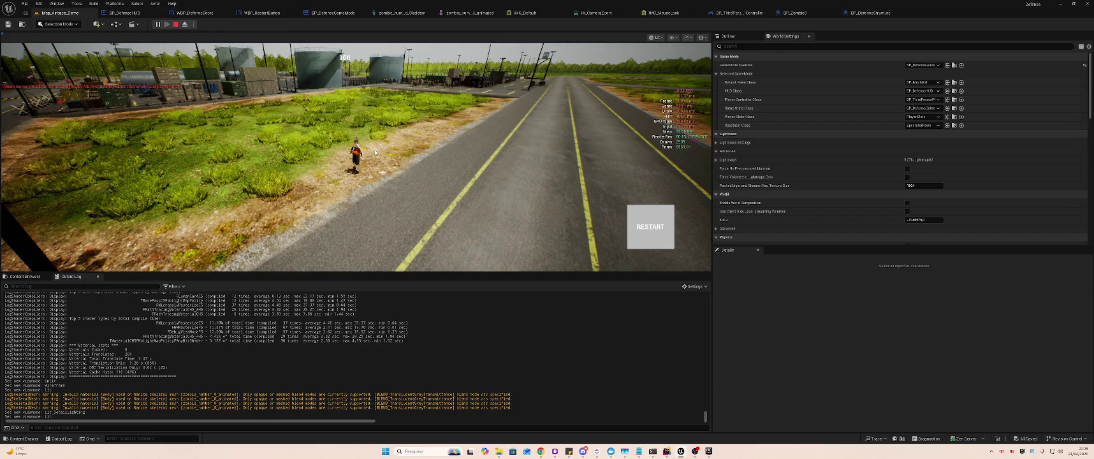
# - Walk toward the zombie horde in shader complexity view, then return to lit view and stop play
pyautogui.press('F5')
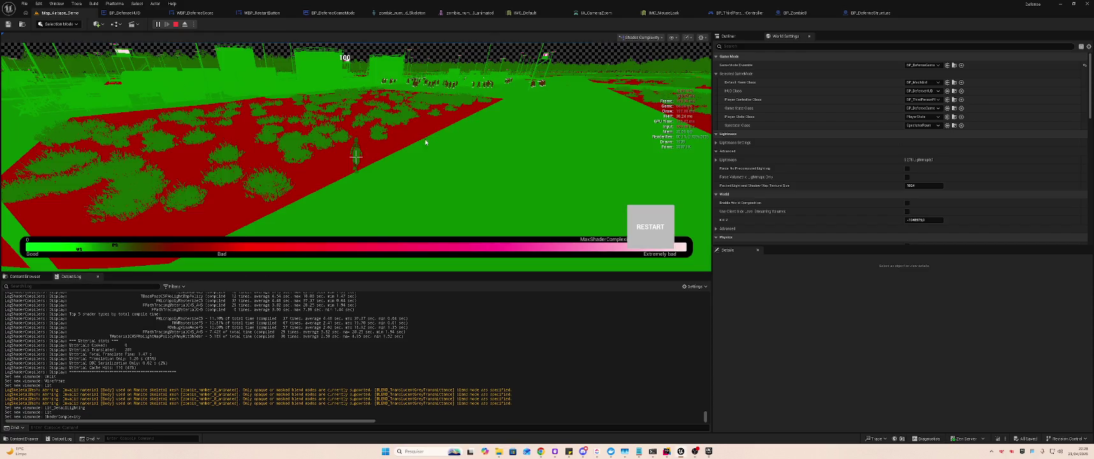
pyautogui.click(482, 135)
pyautogui.press('w')
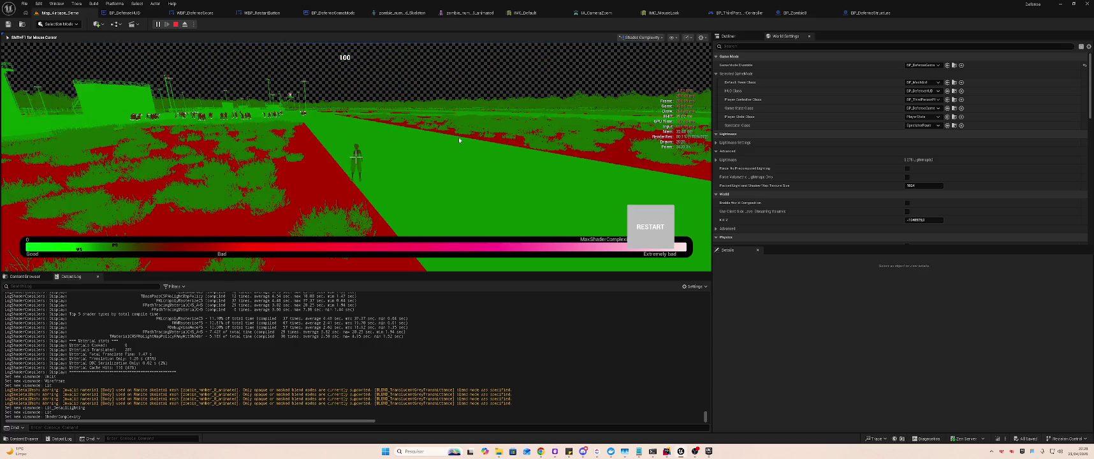
pyautogui.press('w')
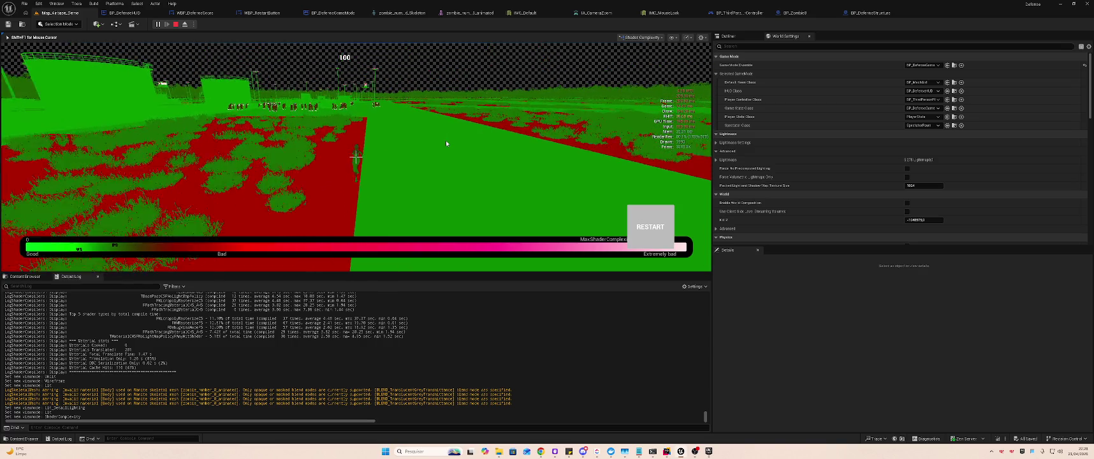
pyautogui.press('w')
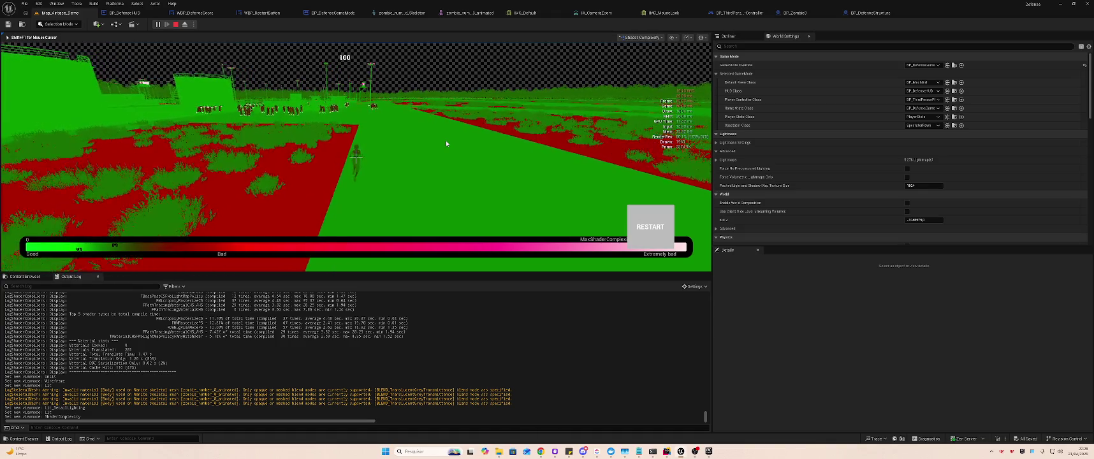
pyautogui.press('w')
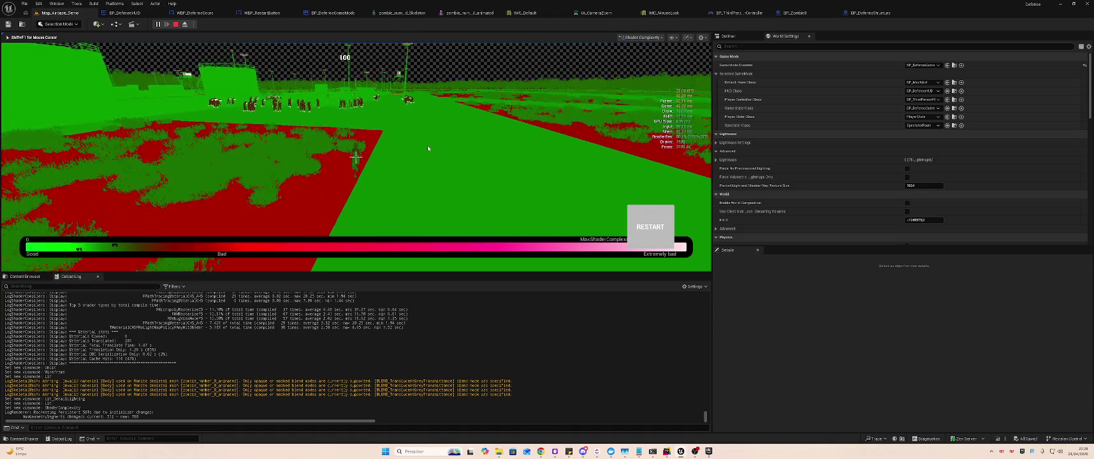
pyautogui.press('w')
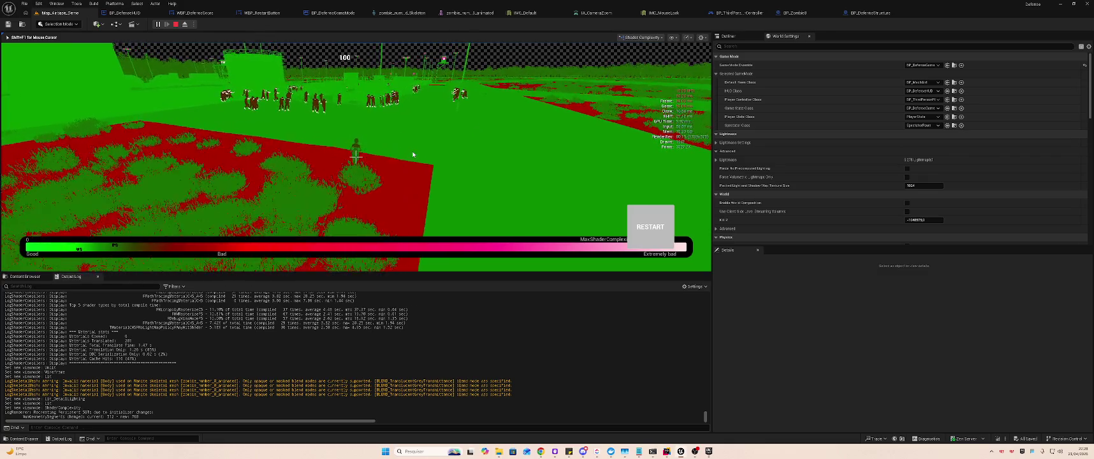
pyautogui.press('w')
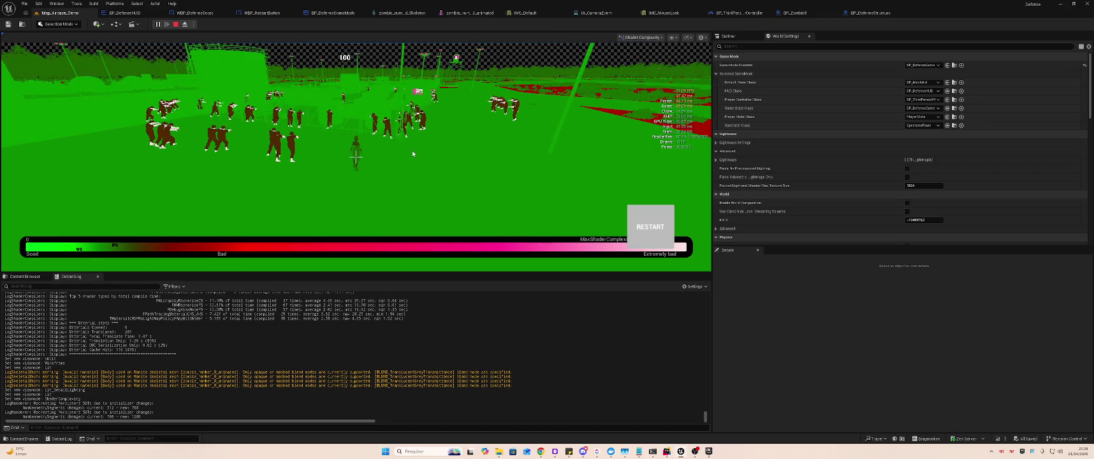
pyautogui.press('F4')
pyautogui.press('Escape')
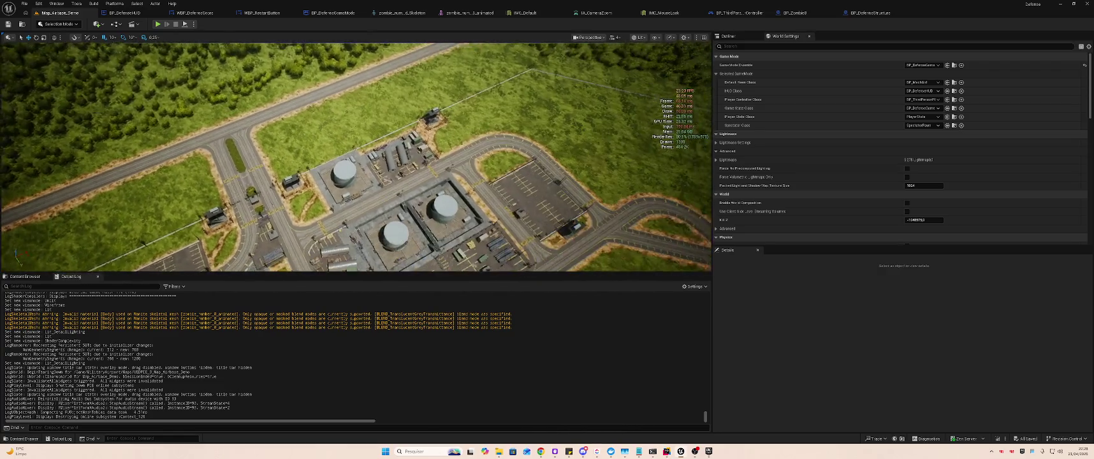
# - Set BP_DefenseGameMode's Initial Enemies Per Wave to 1, then play the airbase level
pyautogui.moveTo(502, 160)
pyautogui.mouseDown()
pyautogui.moveTo(503, 217)
pyautogui.moveTo(450, 227)
pyautogui.mouseUp()
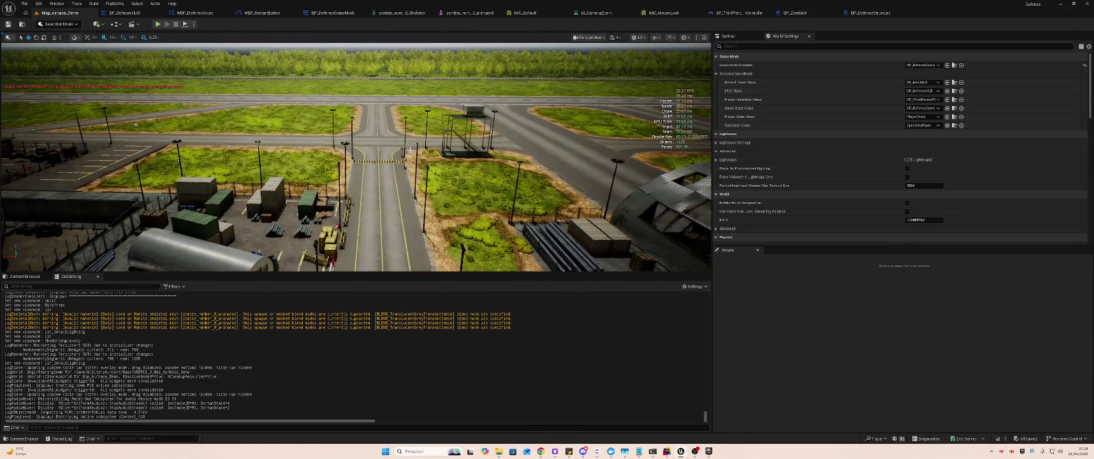
pyautogui.click(344, 11)
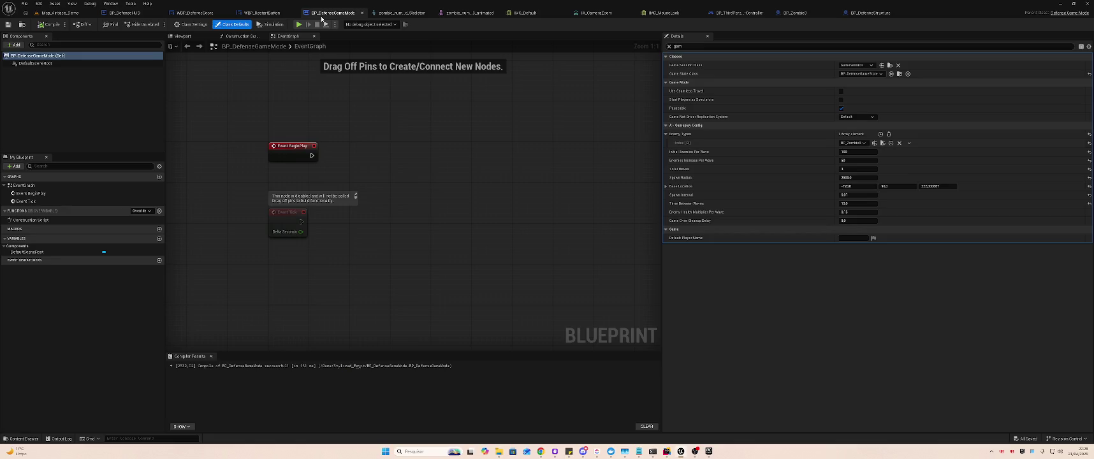
pyautogui.write('1')
pyautogui.click(60, 13)
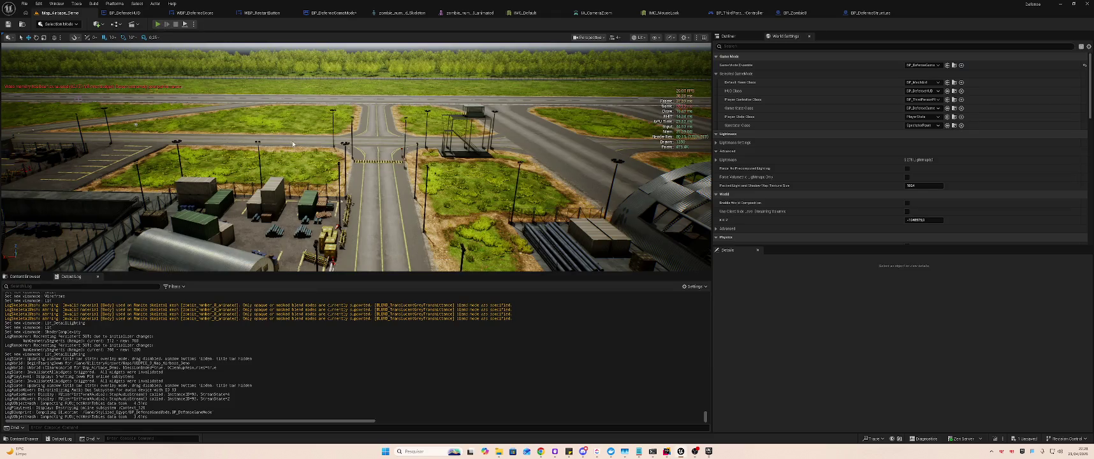
pyautogui.hotkey('alt', 'p')
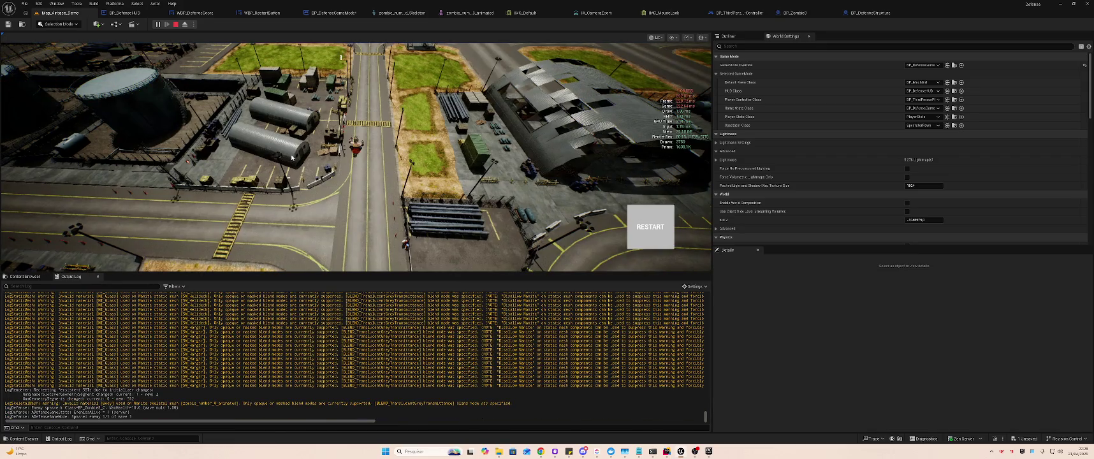
# - Walk the character toward the hangars and enter 'stat unit' in the console field
pyautogui.scroll(5, 299, 152)
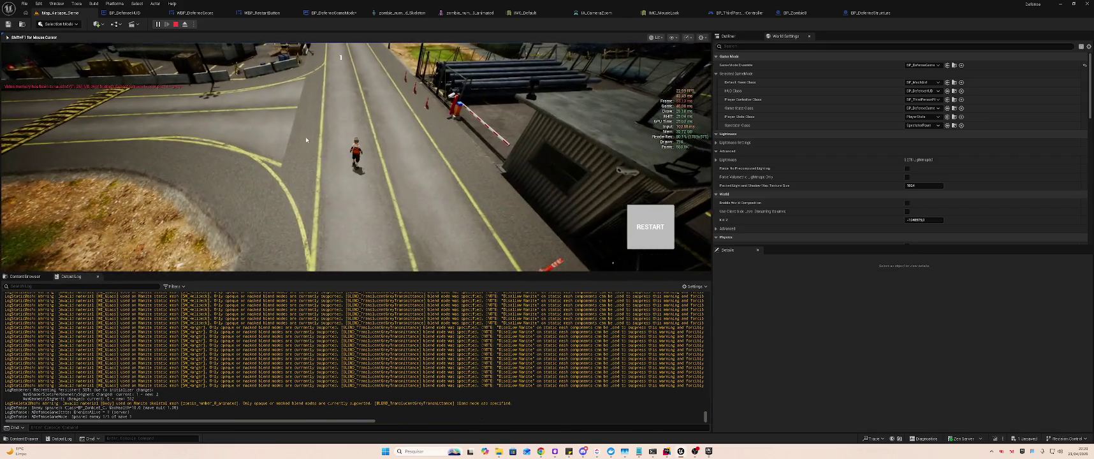
pyautogui.press('w')
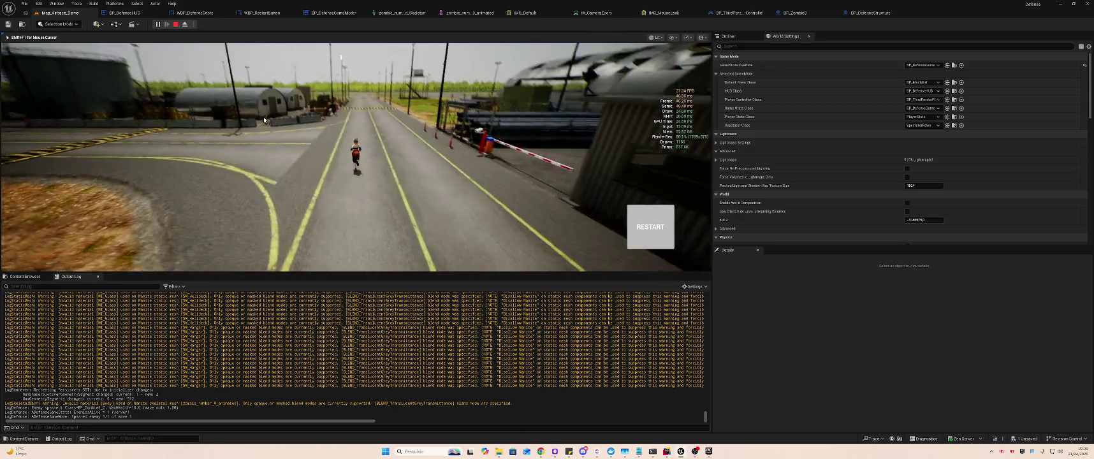
pyautogui.press('w')
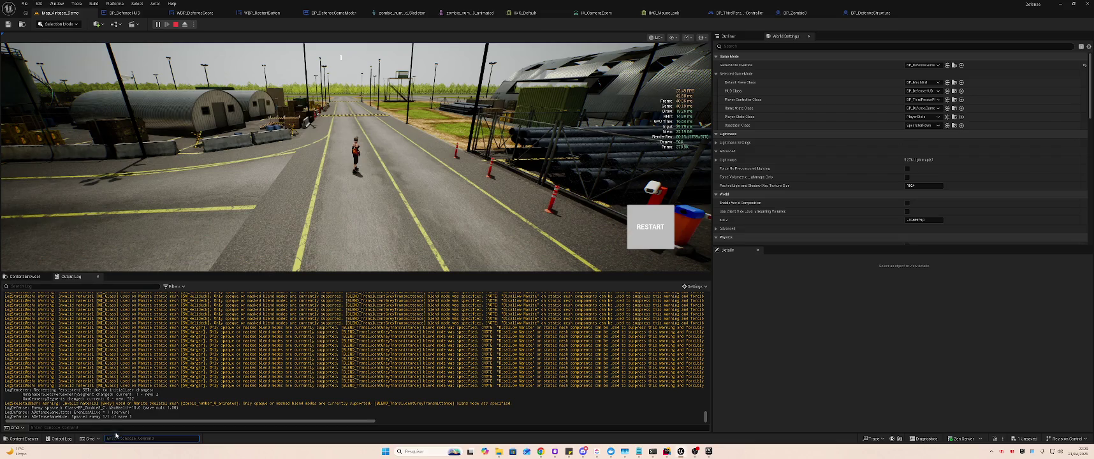
pyautogui.write('stat unit')
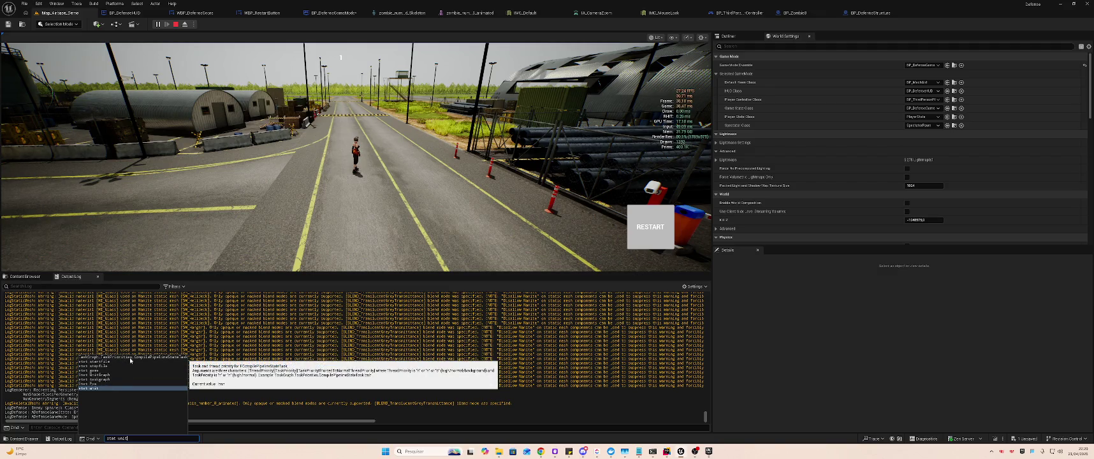
# - Run the suggested stat console command, then recall and run it again
pyautogui.click(130, 359)
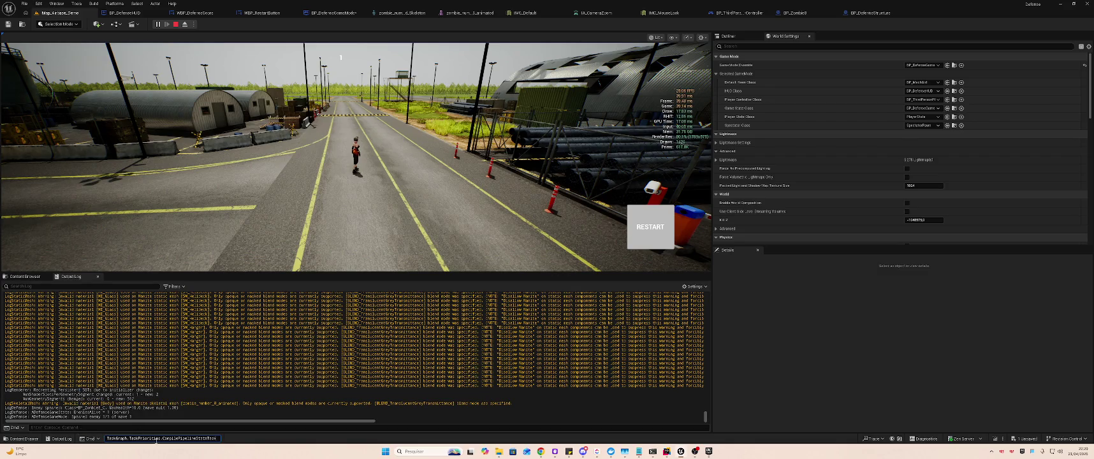
pyautogui.press('Return')
pyautogui.press('Up')
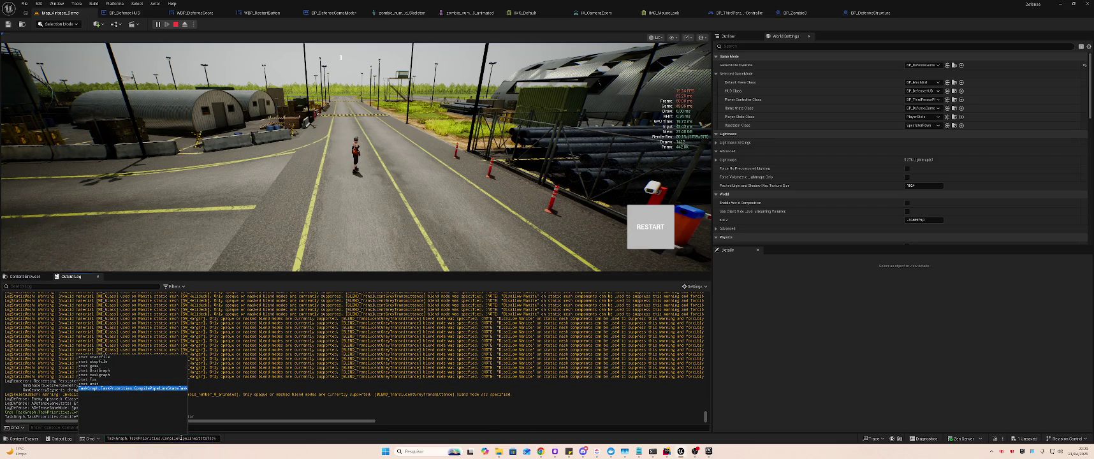
pyautogui.press('Return')
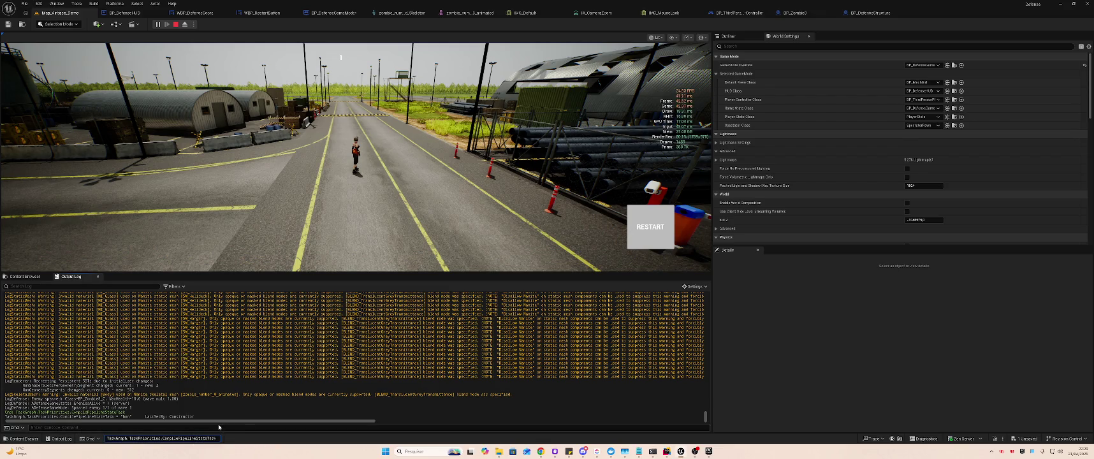
# - Recall stat game from the console history and run it to show game stats
pyautogui.press('Up')
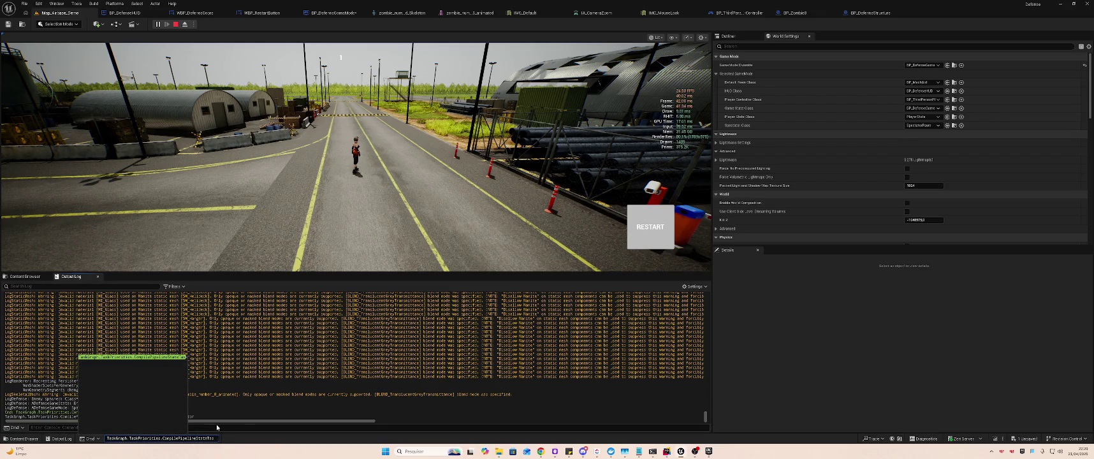
pyautogui.press('Escape')
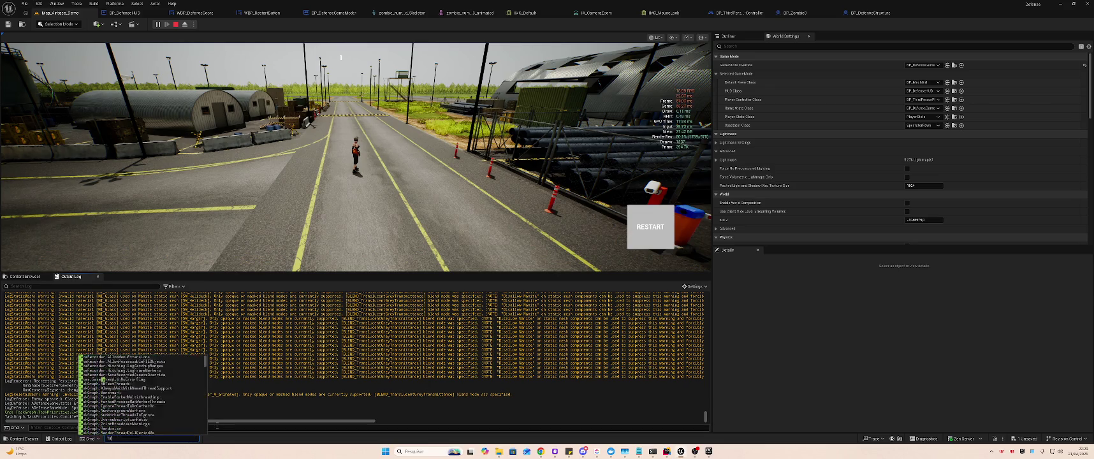
pyautogui.press('Up')
pyautogui.press('Up')
pyautogui.press('Up')
pyautogui.press('Up')
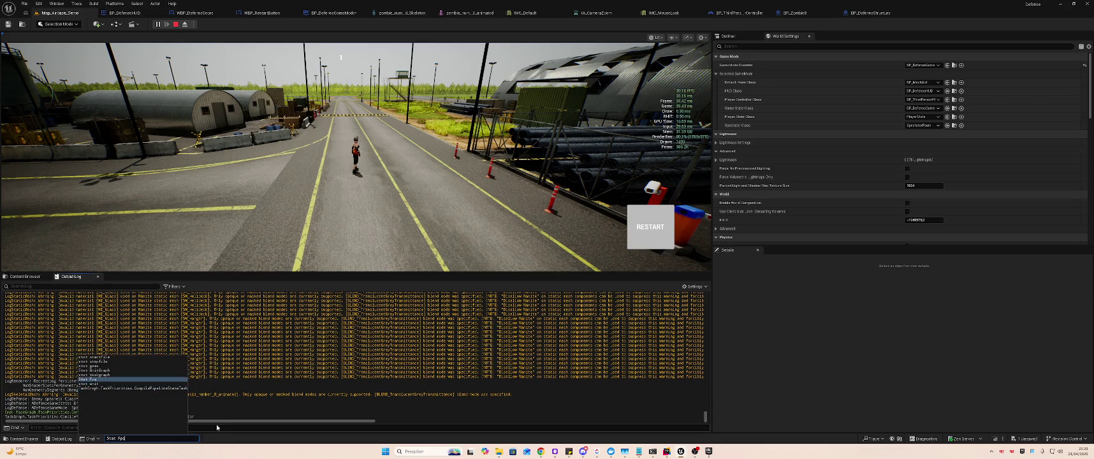
pyautogui.press('Up')
pyautogui.press('Up')
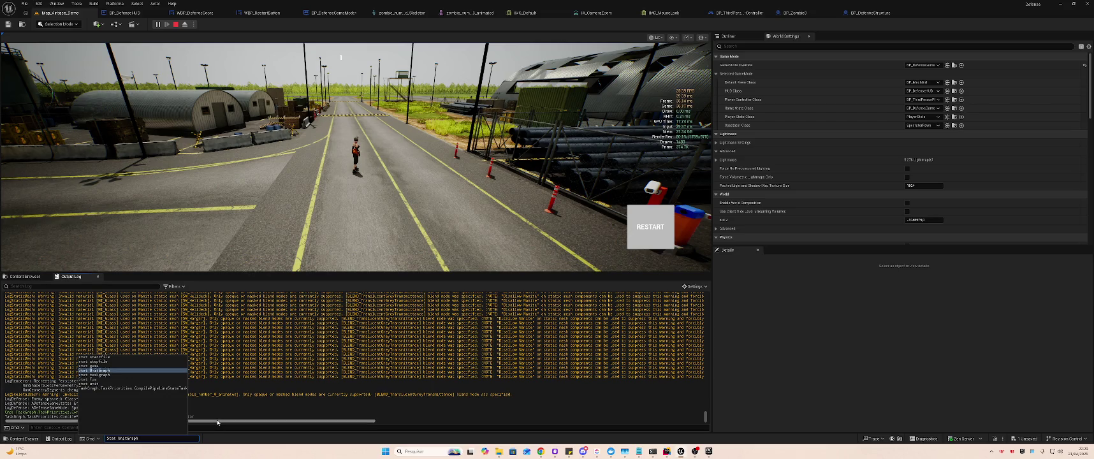
pyautogui.press('Return')
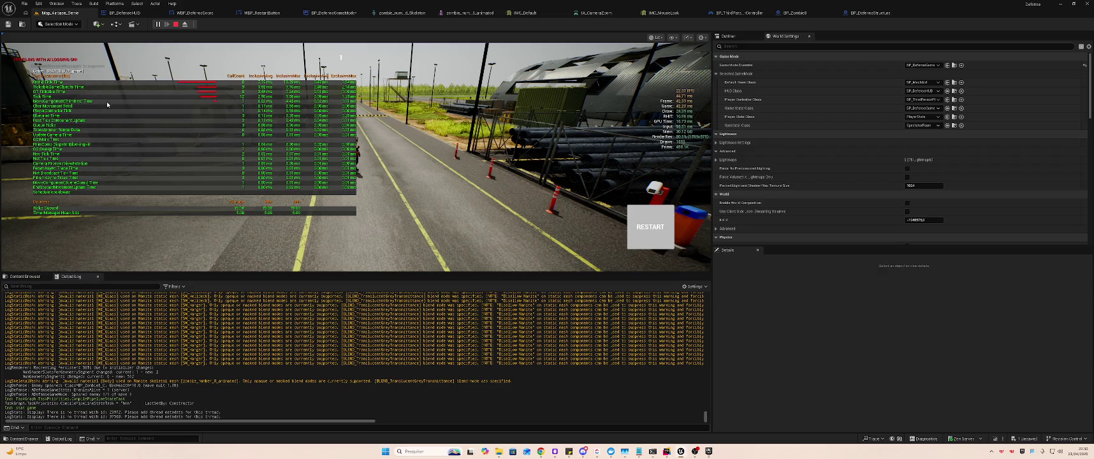
# - Walk past the hangar and crates toward the tanks, and start a performance trace
pyautogui.press('w')
pyautogui.moveTo(395, 122); pyautogui.dragTo(515, 118)
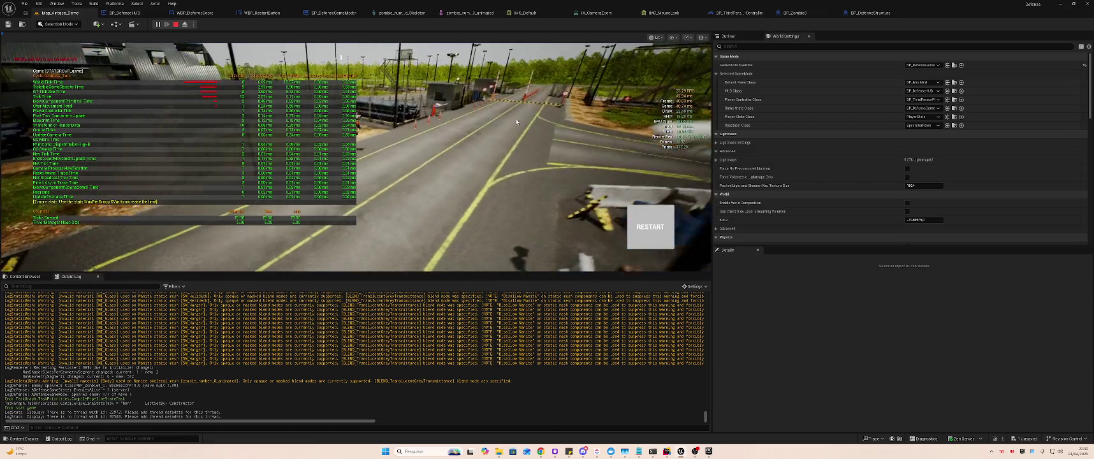
pyautogui.click(548, 118)
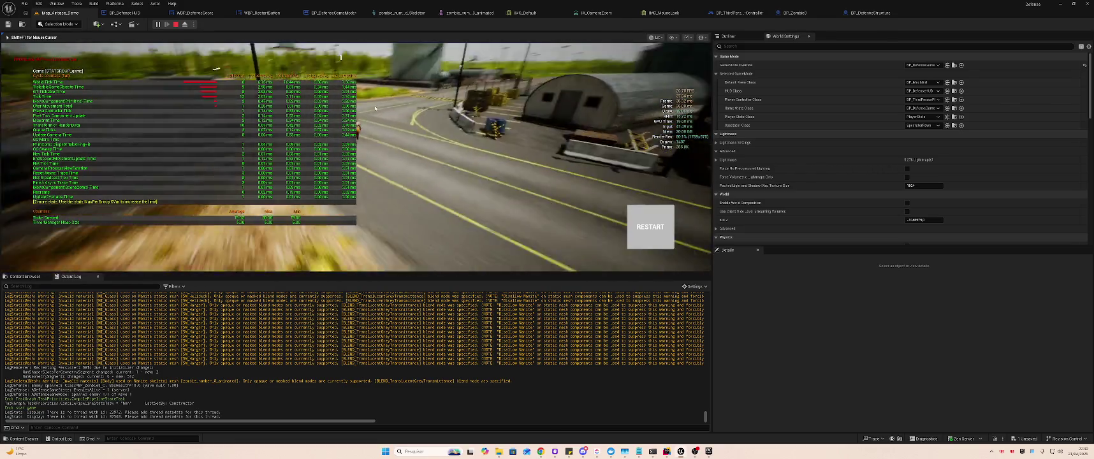
pyautogui.press('w')
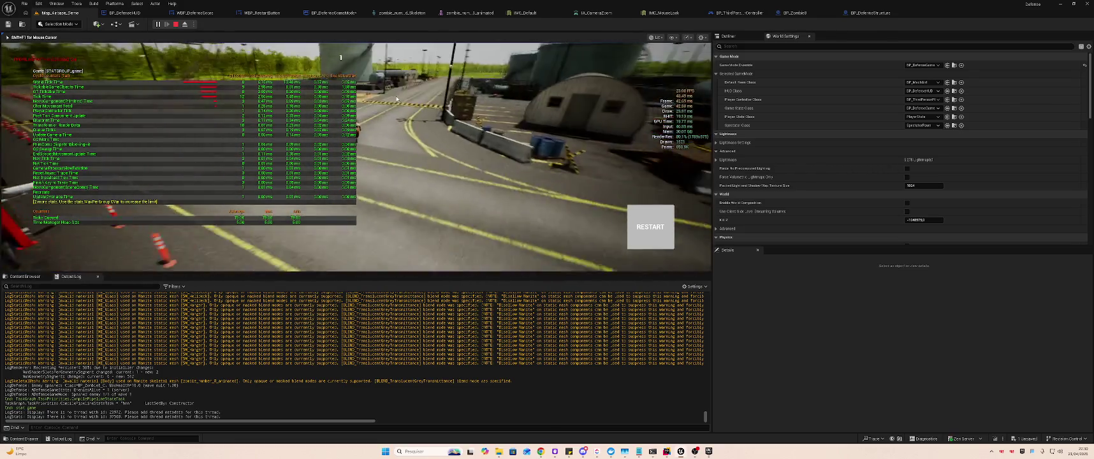
pyautogui.press('w')
pyautogui.press('w')
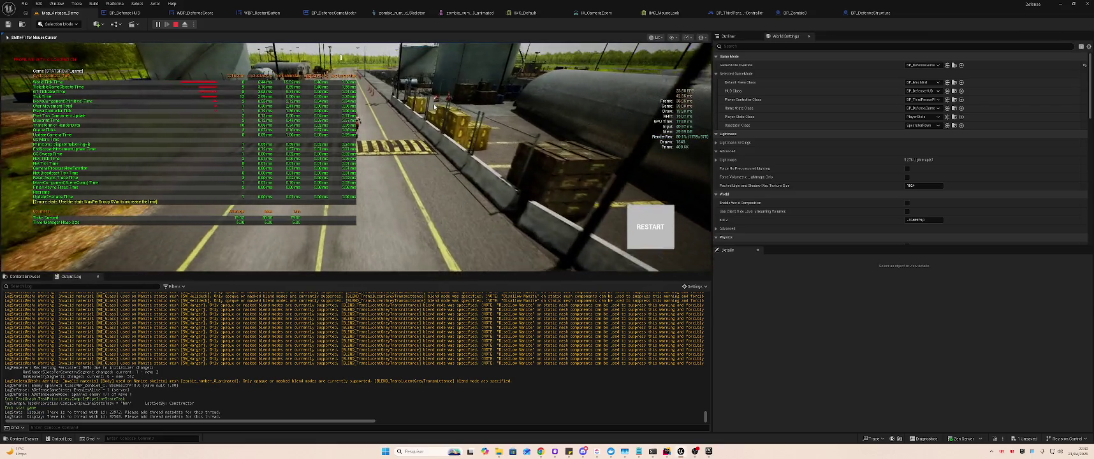
pyautogui.press('w')
pyautogui.press('w')
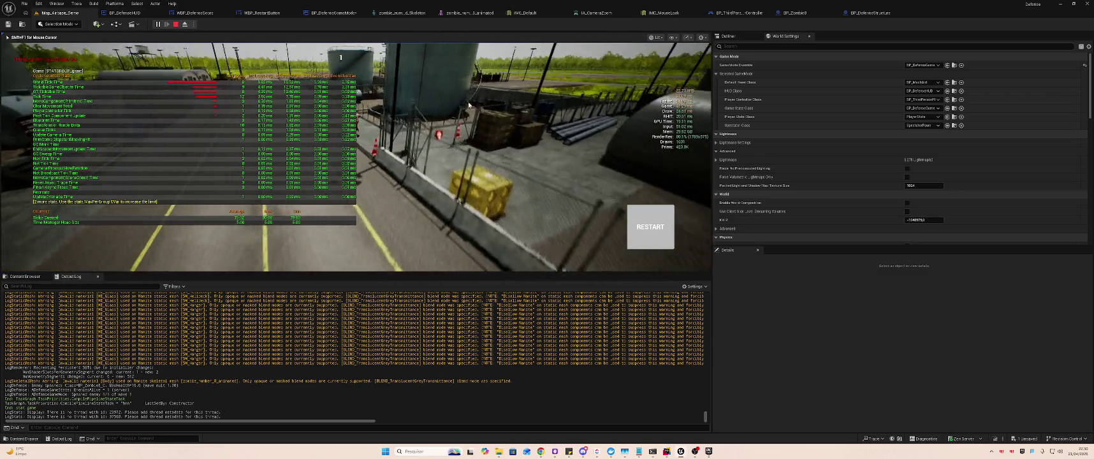
pyautogui.press('w')
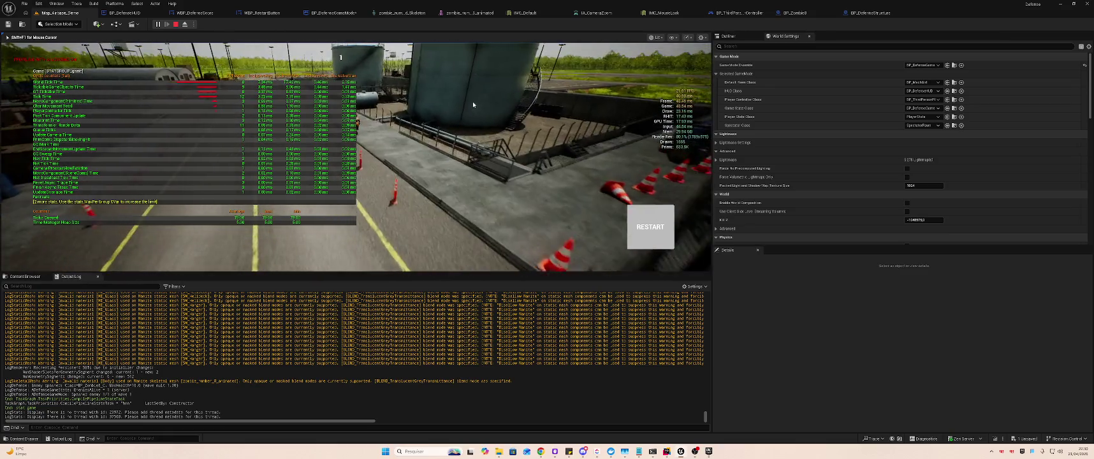
pyautogui.press('w')
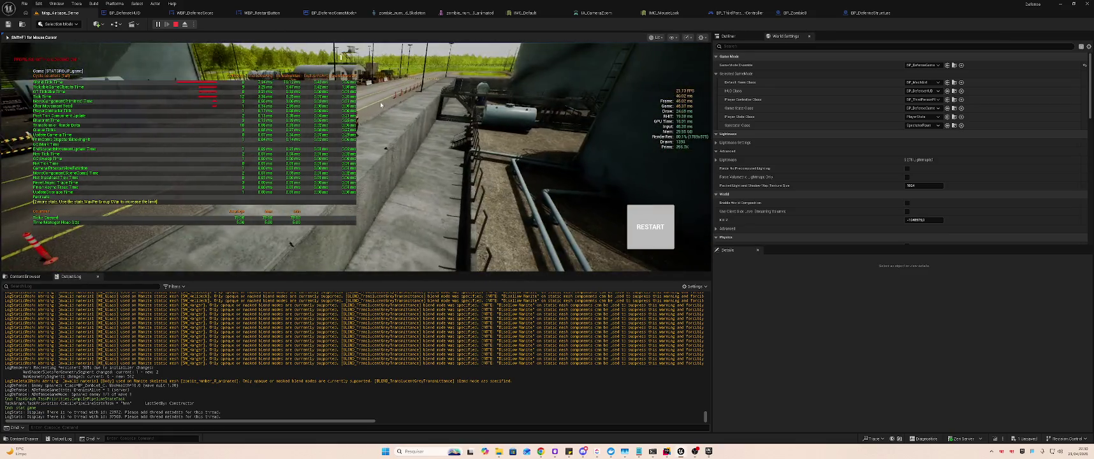
pyautogui.press('w')
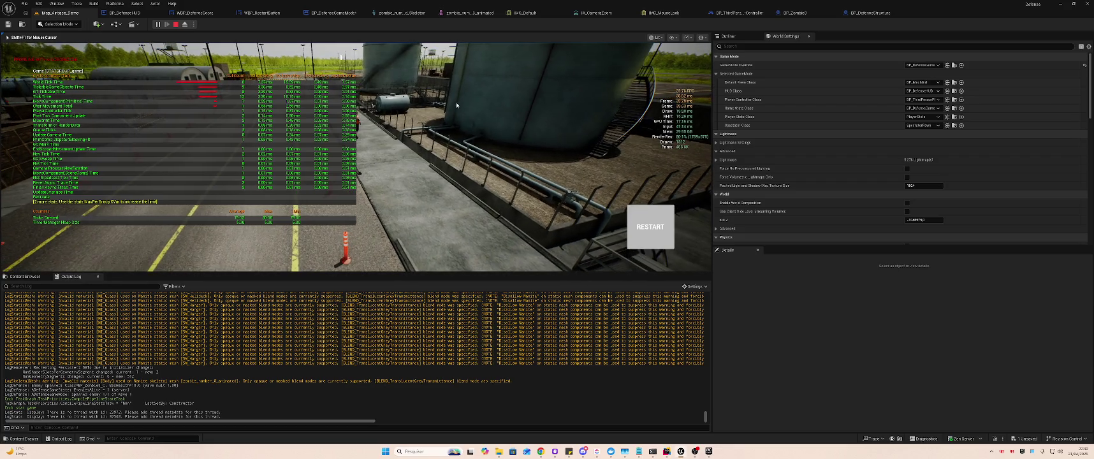
pyautogui.press('w')
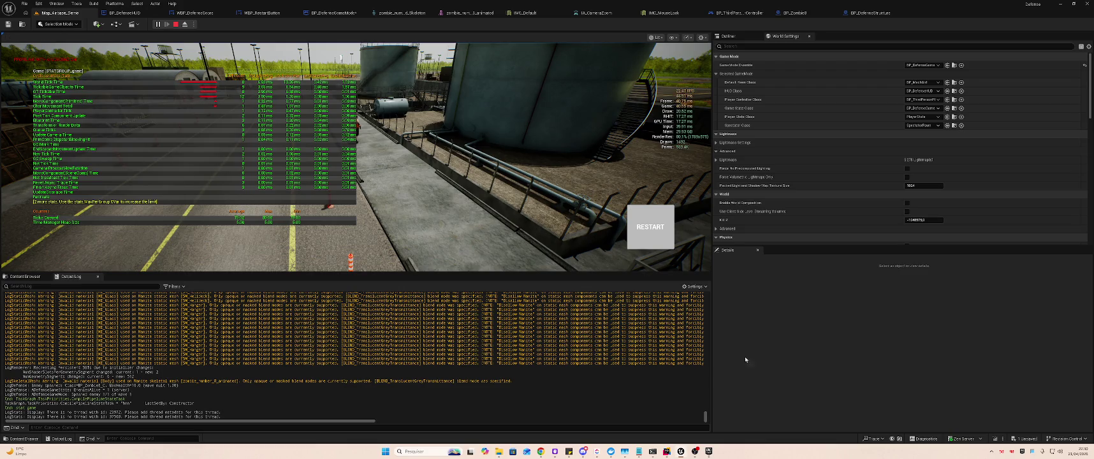
pyautogui.click(892, 439)
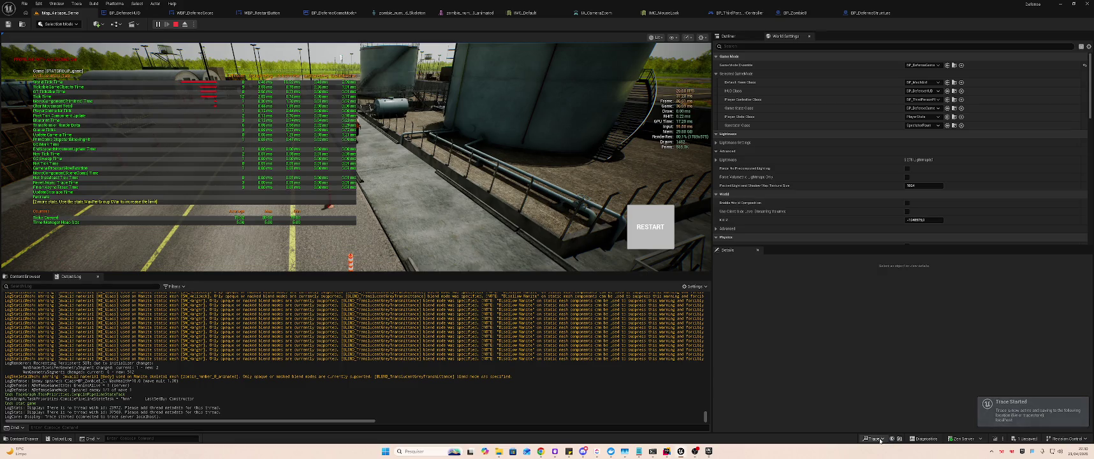
# - Launch Unreal Insights (Session Browser) from the Trace menu, then return to the game view
pyautogui.click(873, 438)
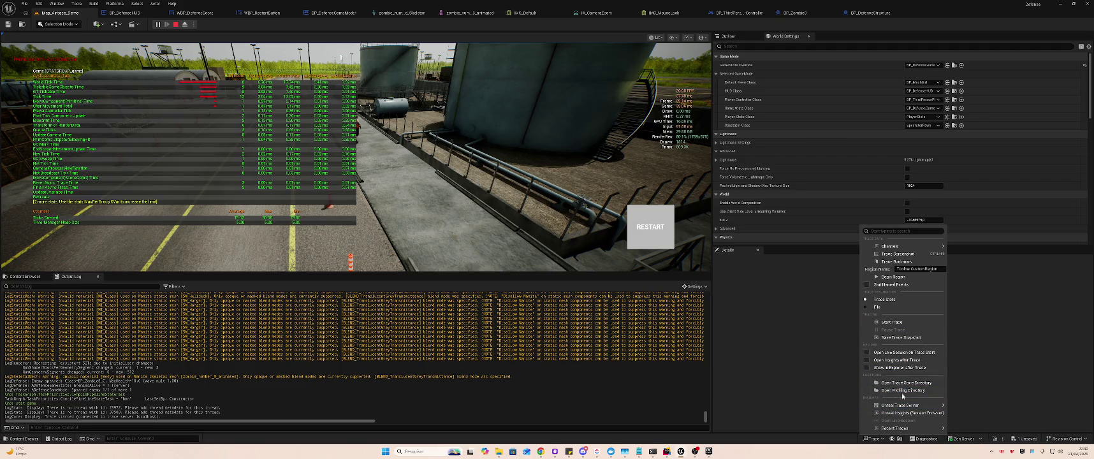
pyautogui.click(903, 413)
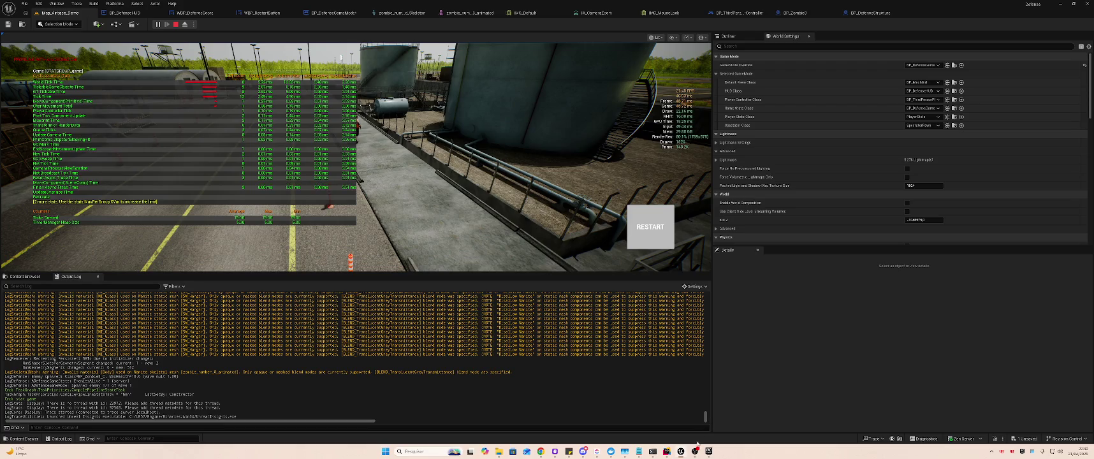
pyautogui.click(478, 222)
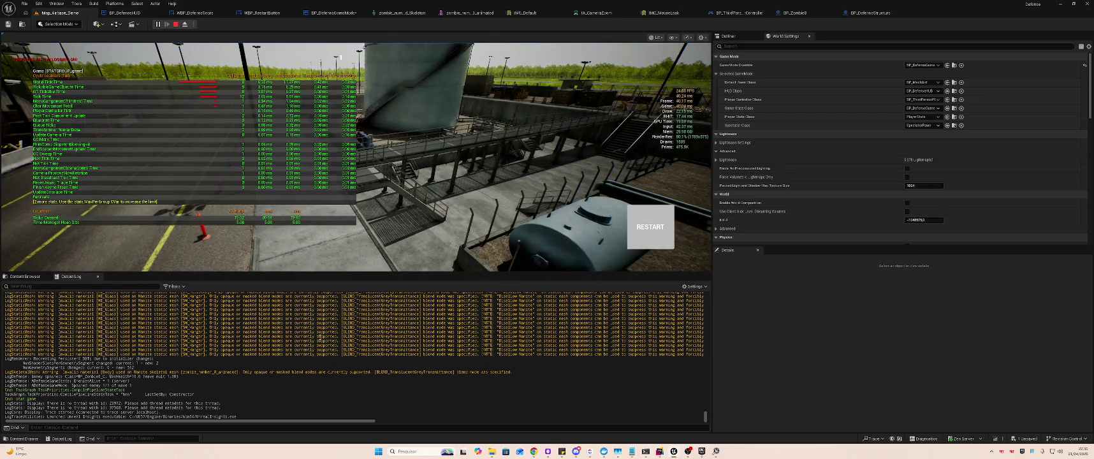
pyautogui.click(432, 221)
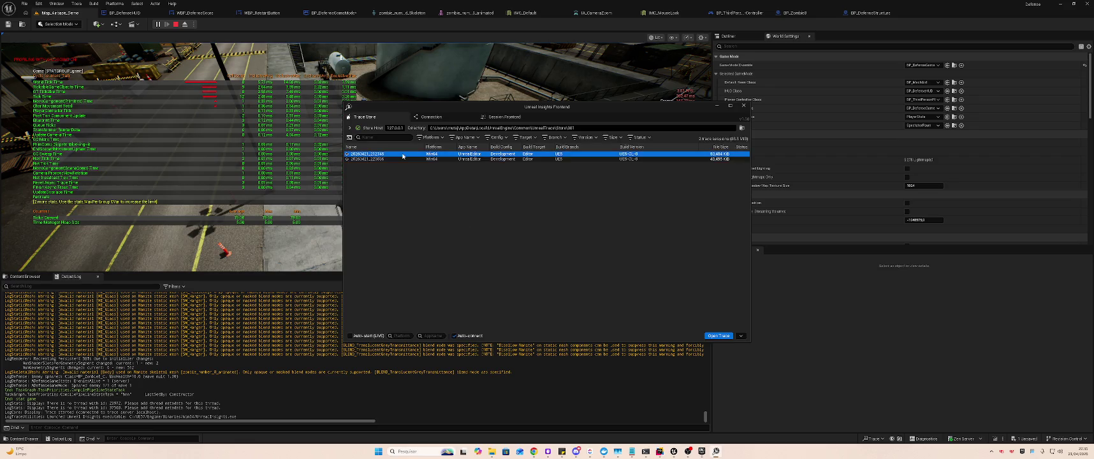
# - Open trace 20260421_223036 in Unreal Insights and maximize the window
pyautogui.doubleClick(389, 160)
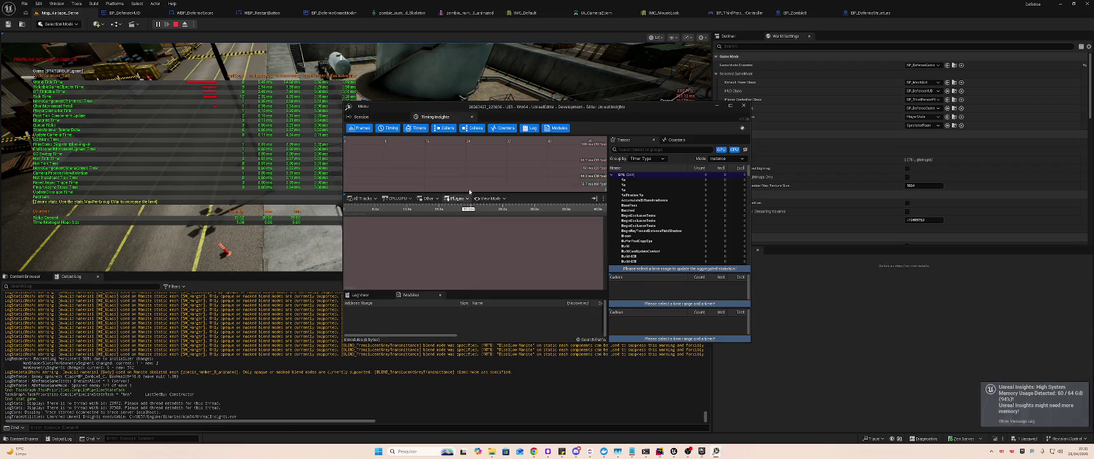
pyautogui.doubleClick(668, 107)
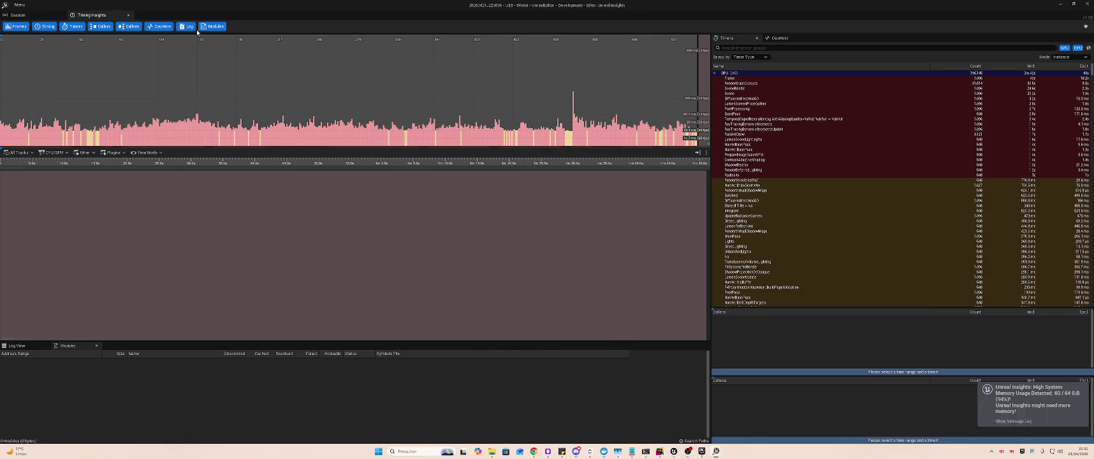
pyautogui.press('super+Down')
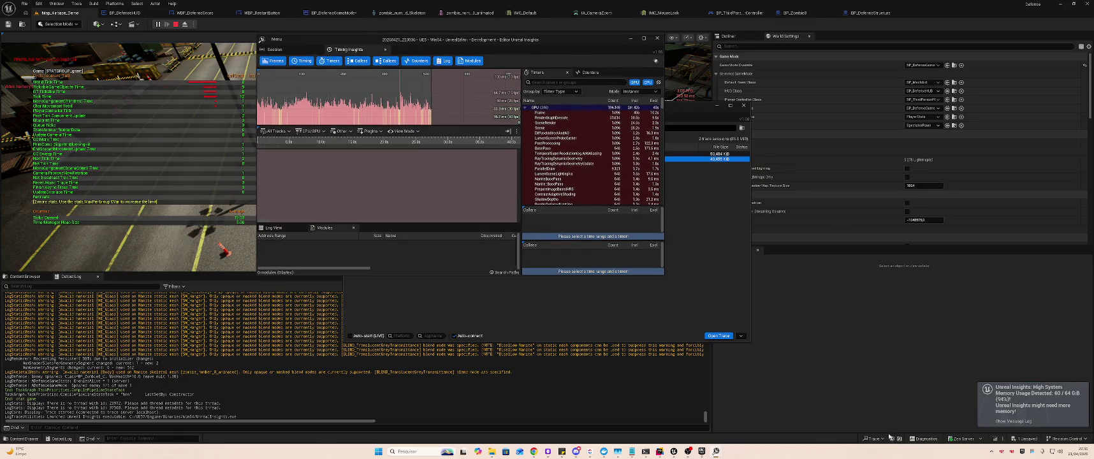
pyautogui.click(645, 38)
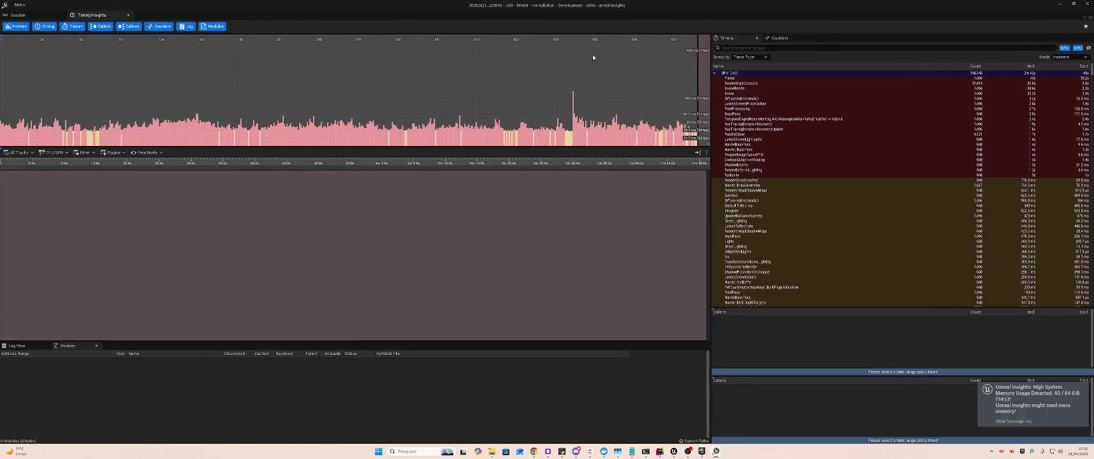
# - Inspect individual frames, including spike frame 432, frame 349 and frame 503, widening to 174.4 ms
pyautogui.click(573, 130)
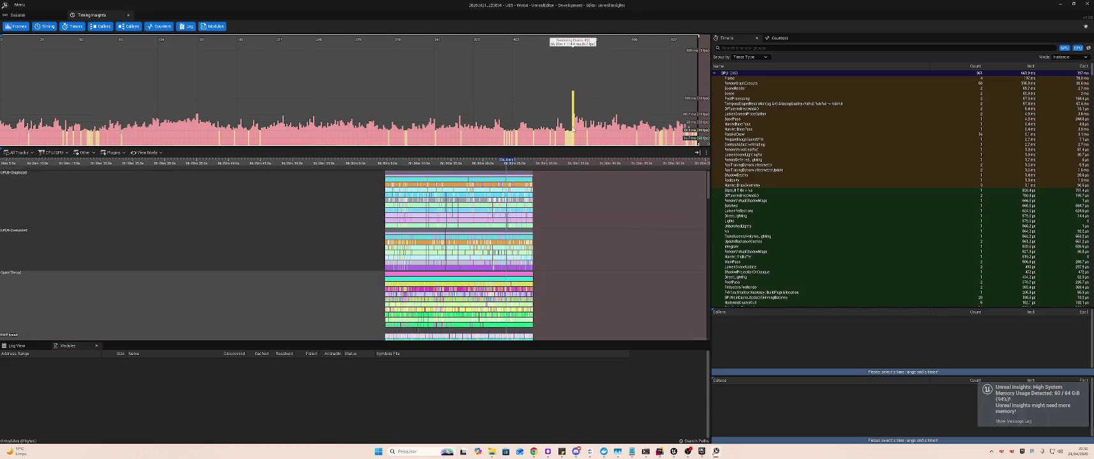
pyautogui.moveTo(573, 104)
pyautogui.click(571, 145)
pyautogui.moveTo(571, 144); pyautogui.dragTo(578, 141)
pyautogui.click(581, 139)
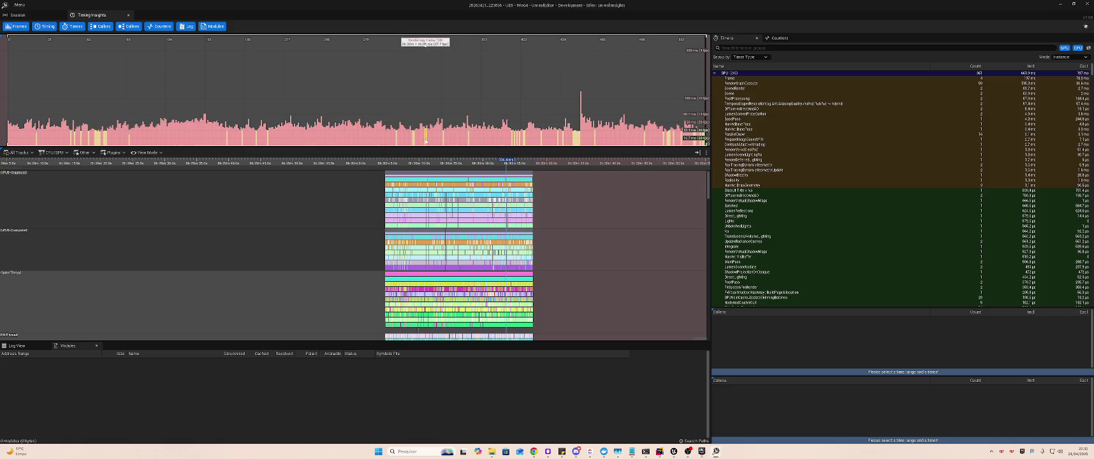
pyautogui.click(453, 137)
pyautogui.click(396, 136)
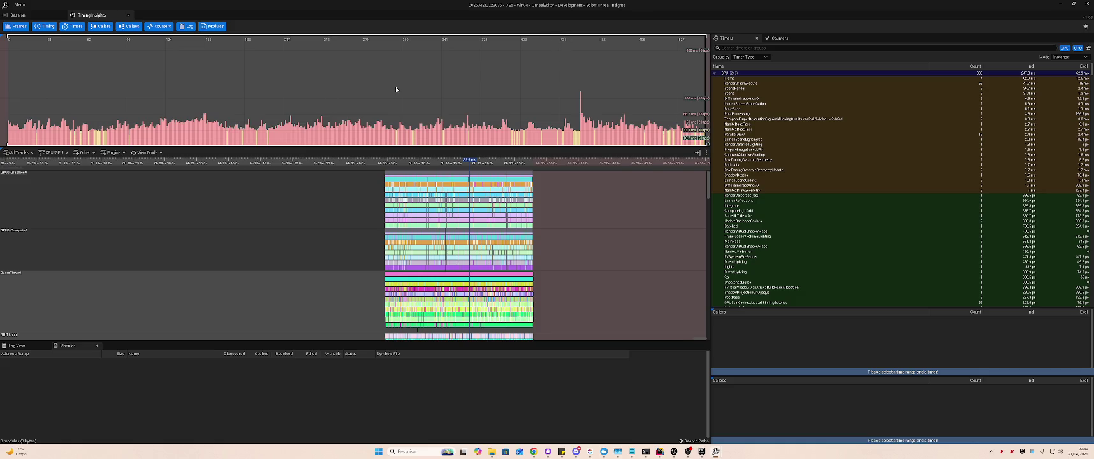
pyautogui.moveTo(550, 110)
pyautogui.mouseDown()
pyautogui.moveTo(398, 112)
pyautogui.moveTo(588, 135)
pyautogui.mouseUp()
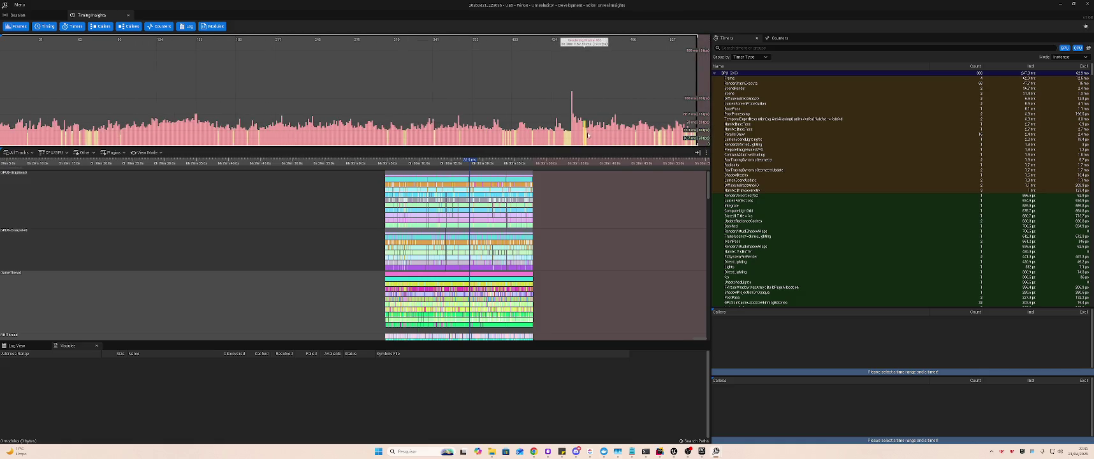
pyautogui.click(588, 135)
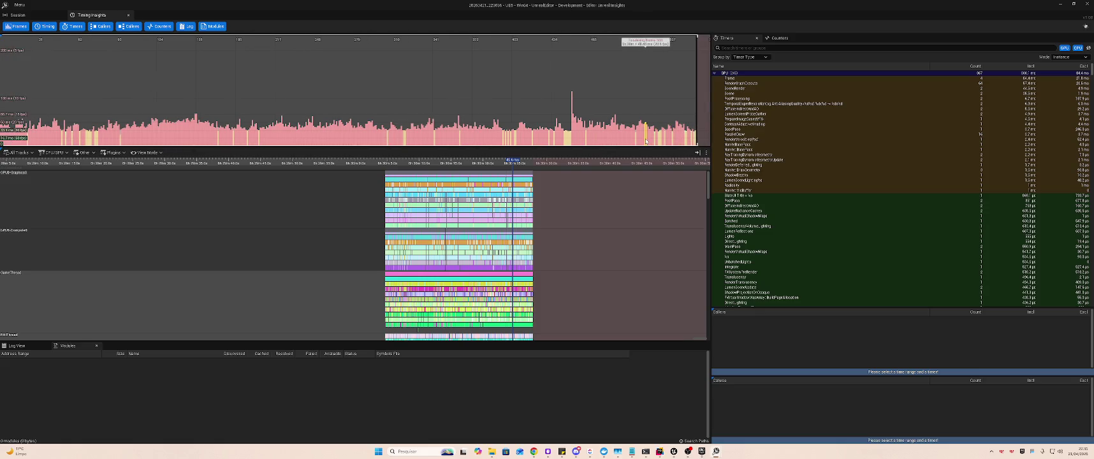
pyautogui.click(571, 136)
pyautogui.click(571, 137)
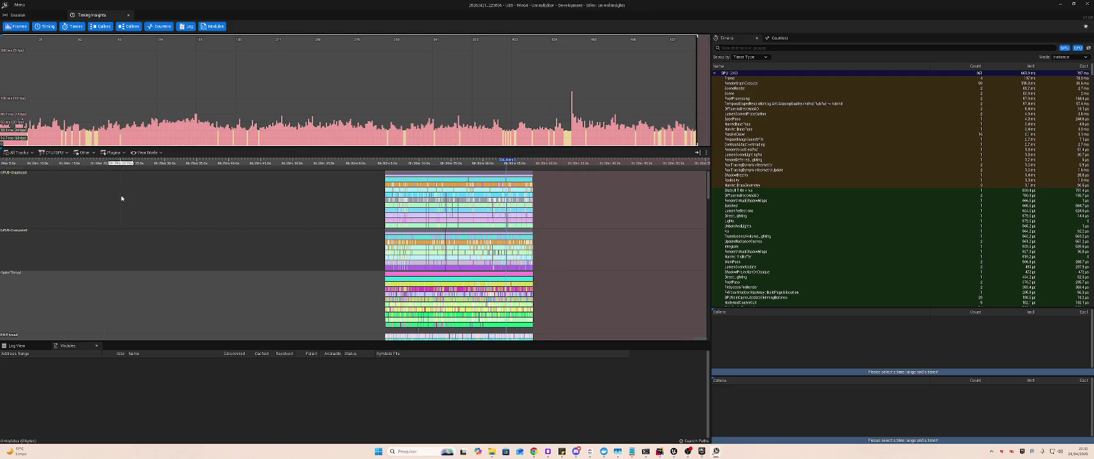
# - Restore the full-screen Insights window and expand the CPU timers group
pyautogui.moveTo(366, 5)
pyautogui.mouseDown()
pyautogui.moveTo(478, 93)
pyautogui.moveTo(518, 104)
pyautogui.mouseUp()
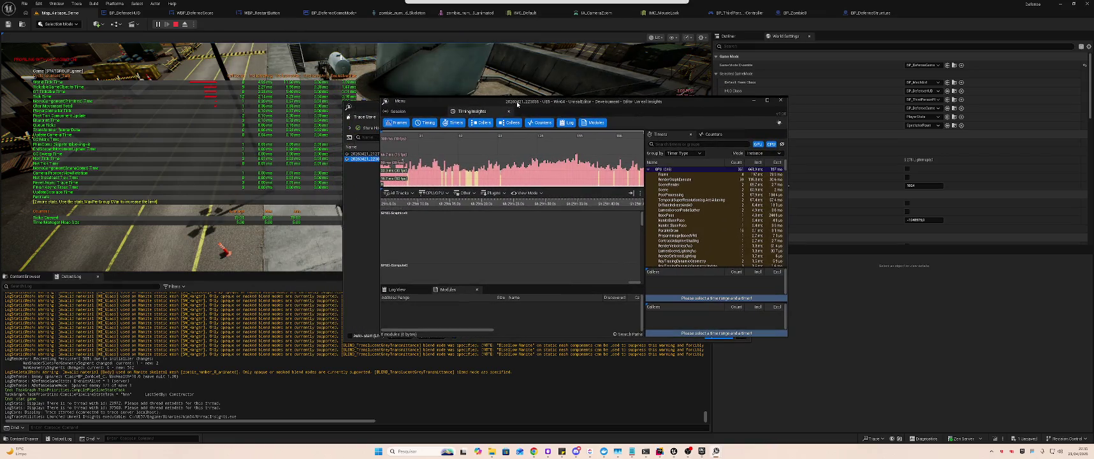
pyautogui.doubleClick(517, 104)
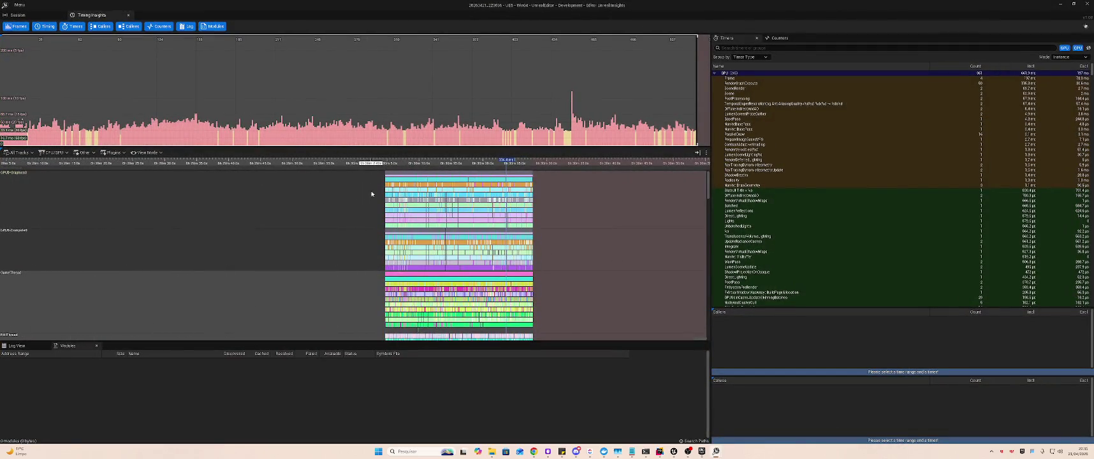
pyautogui.click(715, 73)
pyautogui.click(716, 78)
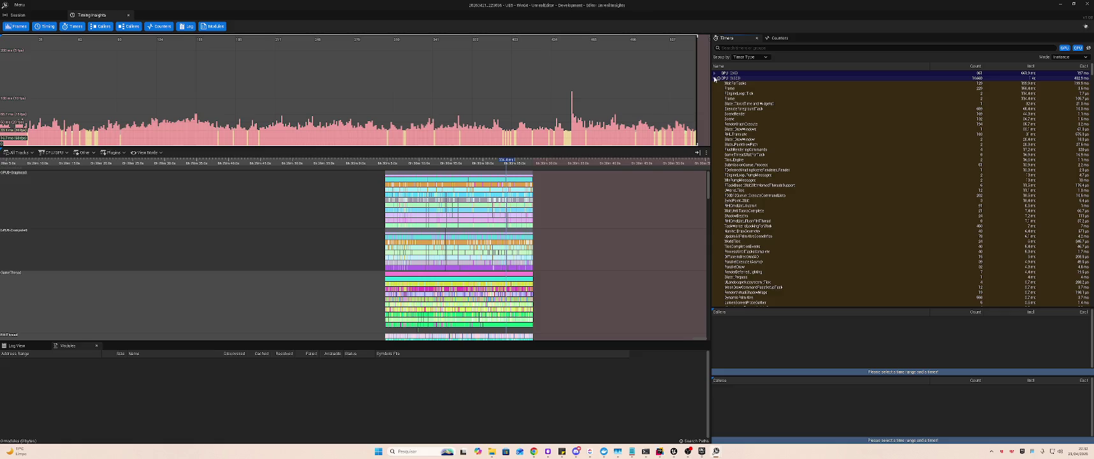
# - Show WaitForTasks callers and callees and plot it in the Main Graph track
pyautogui.click(777, 84)
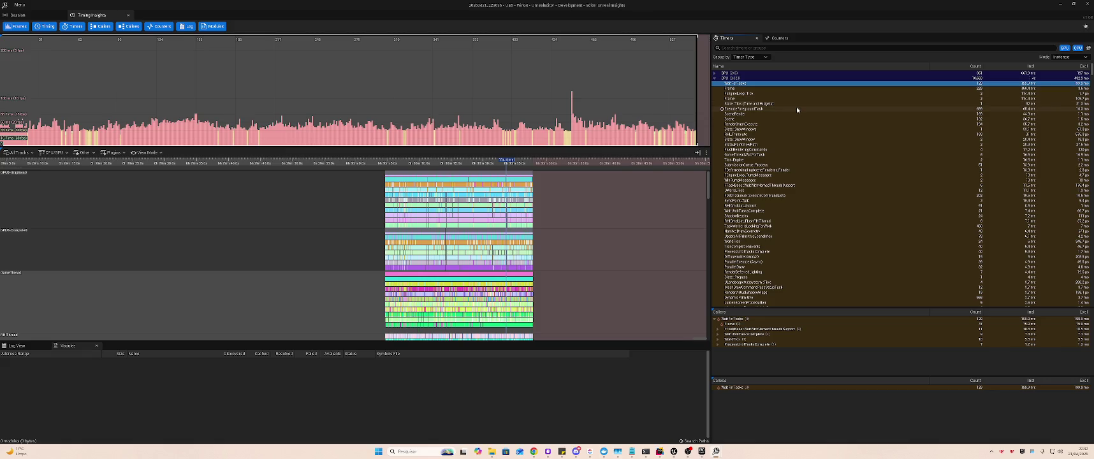
pyautogui.doubleClick(757, 84)
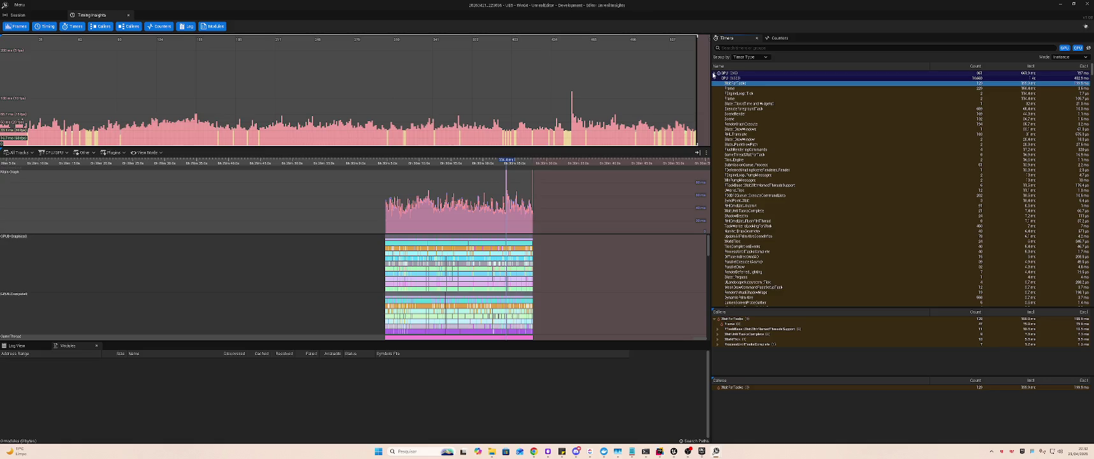
pyautogui.click(714, 74)
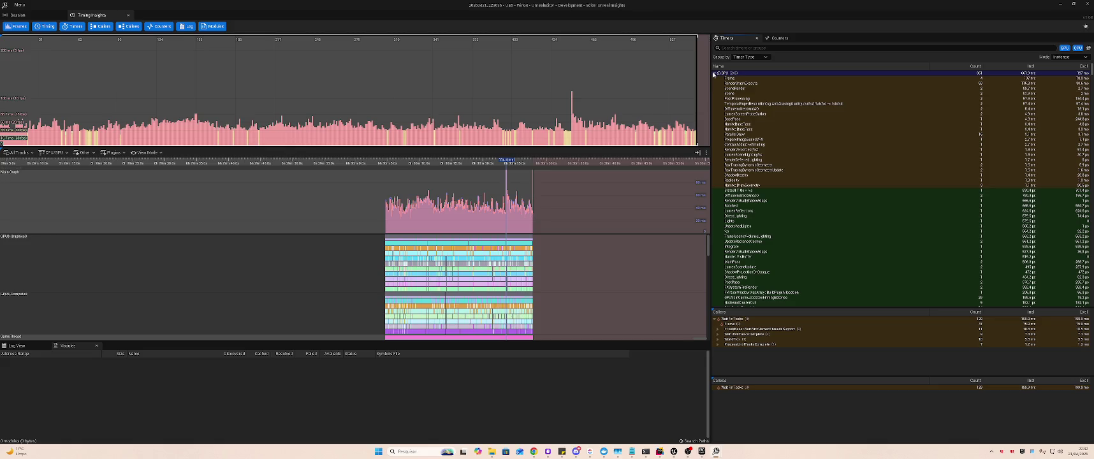
pyautogui.click(714, 74)
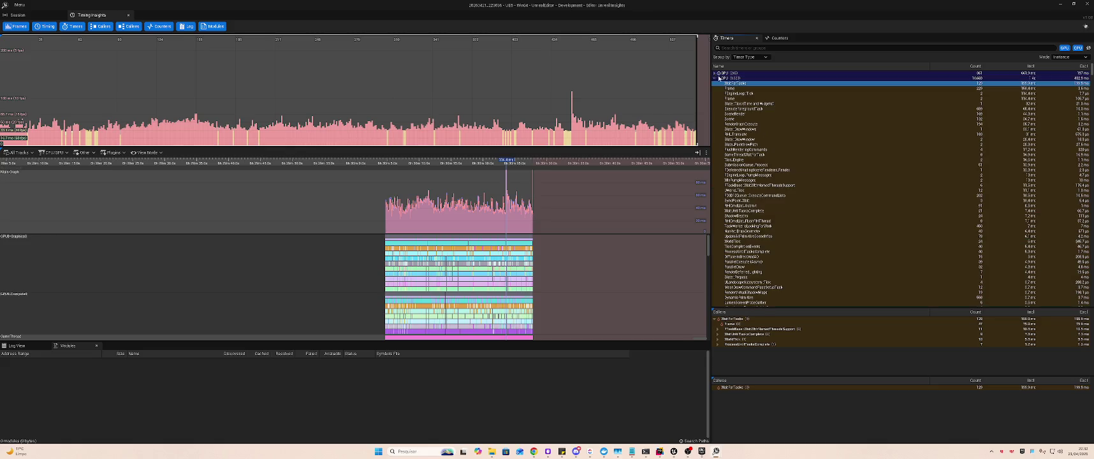
# - Select the Frame timer and resize the panels to enlarge the Callees list
pyautogui.click(817, 88)
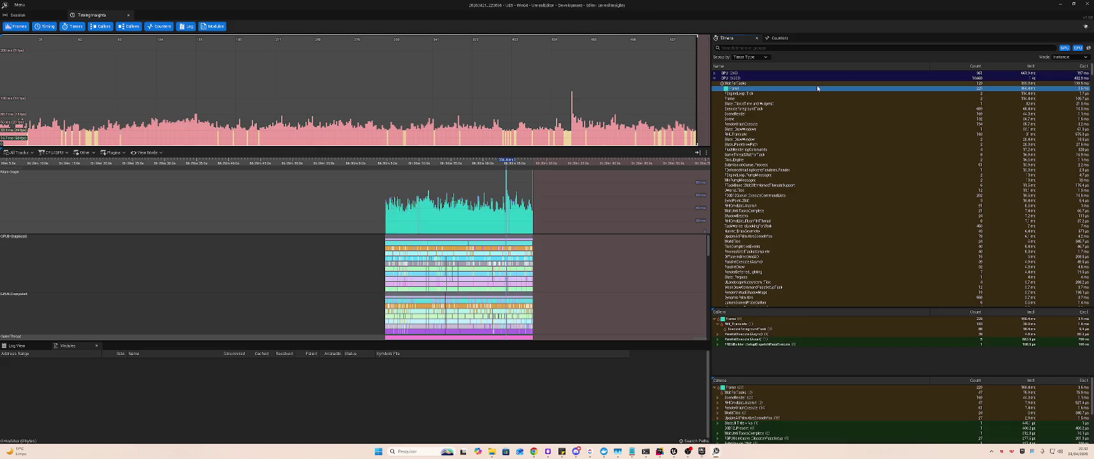
pyautogui.scroll(-1, 775, 402)
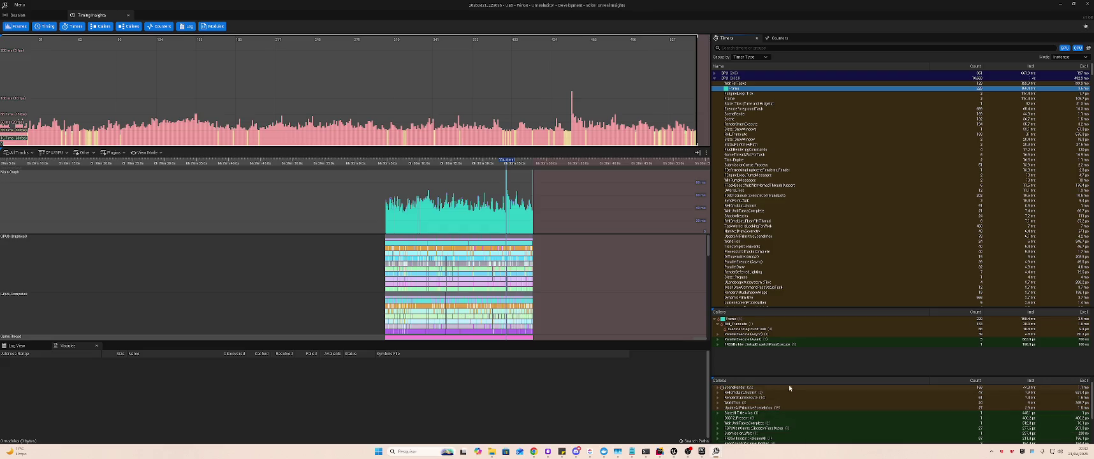
pyautogui.click(798, 376)
pyautogui.moveTo(802, 375); pyautogui.dragTo(816, 348)
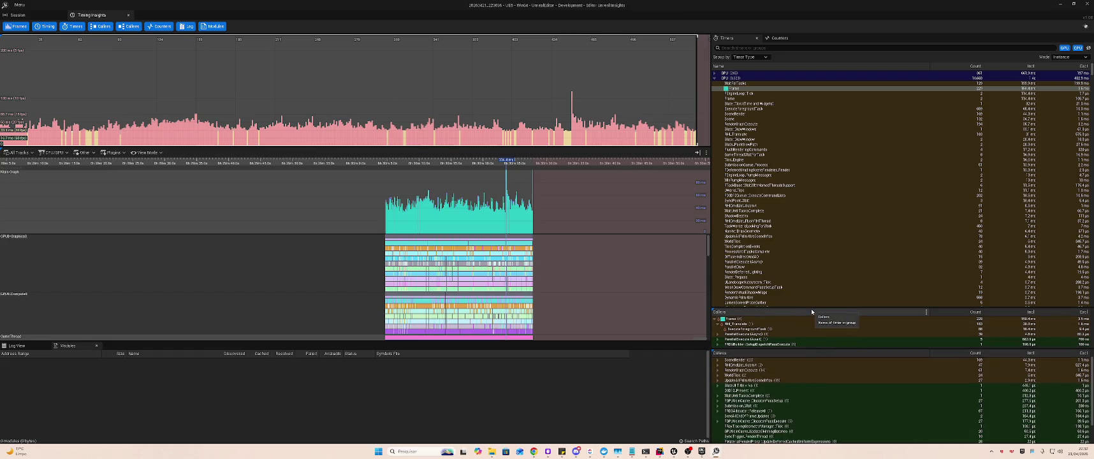
pyautogui.moveTo(812, 308); pyautogui.dragTo(838, 202)
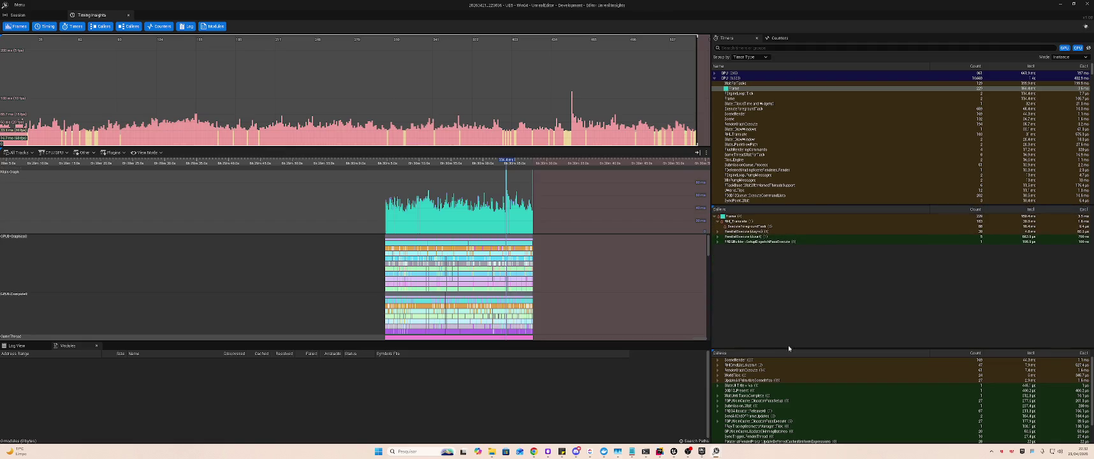
pyautogui.moveTo(789, 348); pyautogui.dragTo(810, 254)
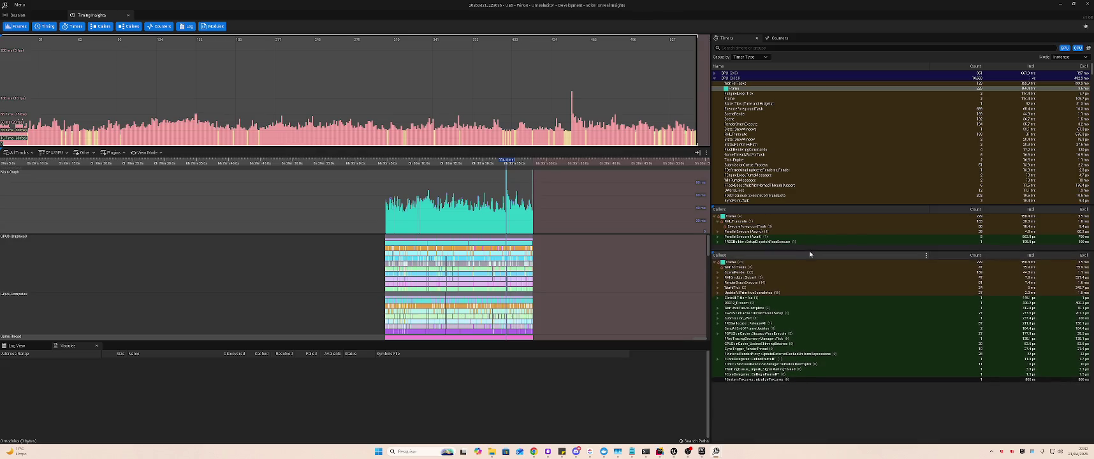
# - Expand SceneRender, RenderGraphExecute, FDeferredShadingSceneRenderer_Render and Scene, collapse them, then return to the editor
pyautogui.click(754, 268)
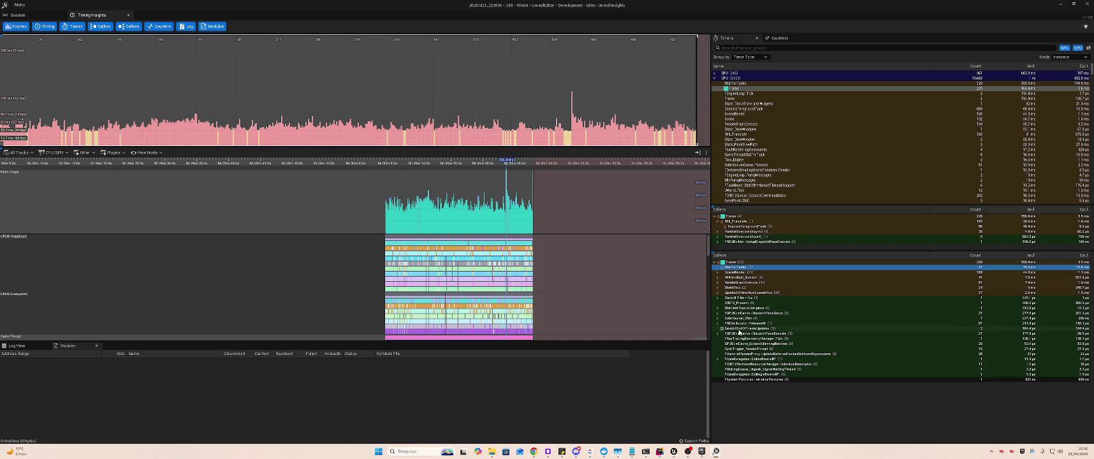
pyautogui.click(720, 273)
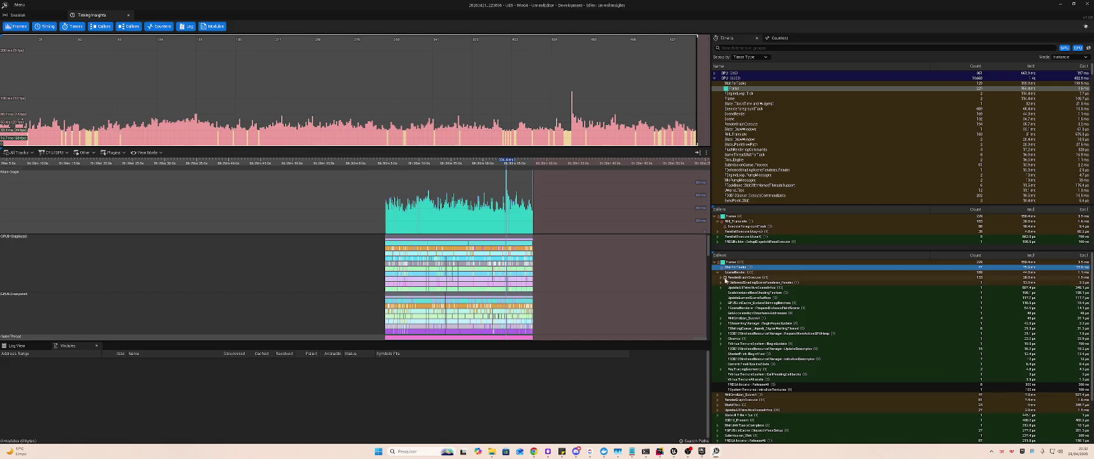
pyautogui.click(721, 278)
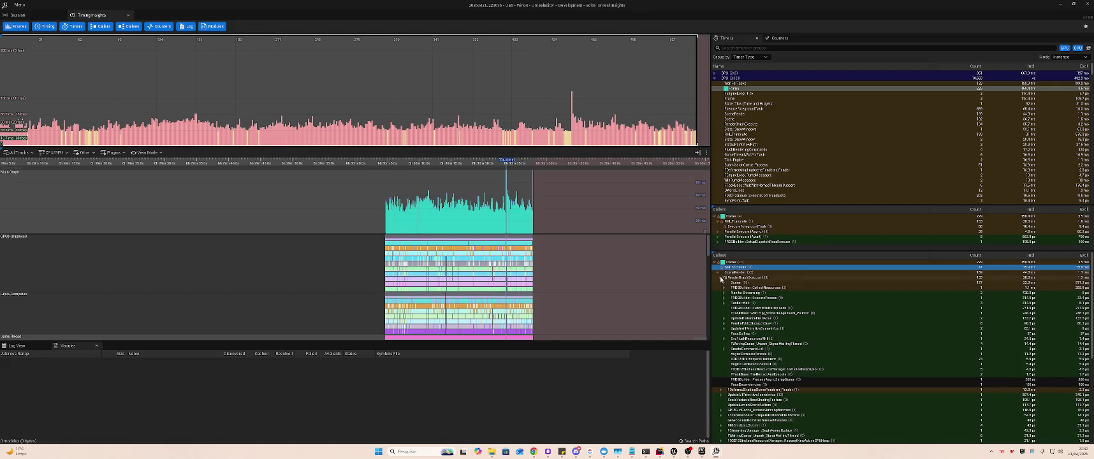
pyautogui.click(721, 278)
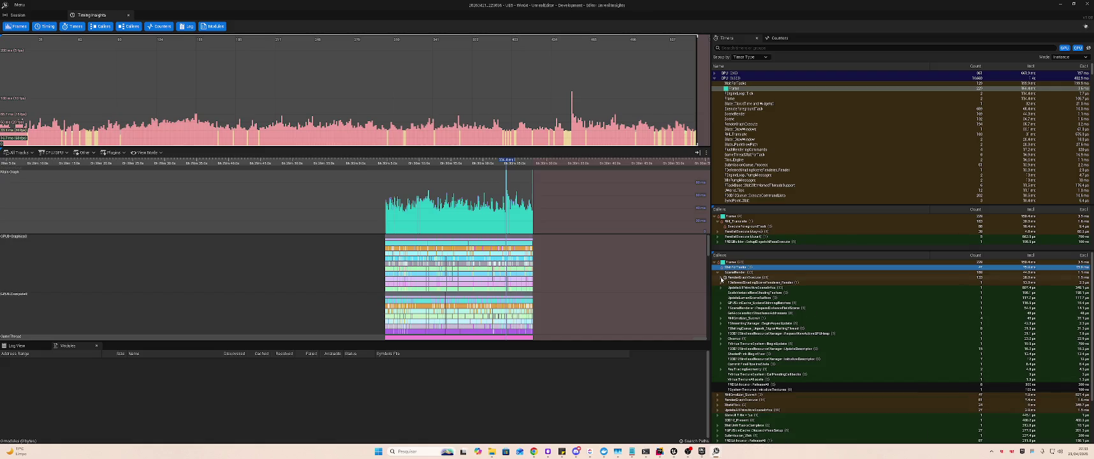
pyautogui.click(722, 283)
pyautogui.click(723, 288)
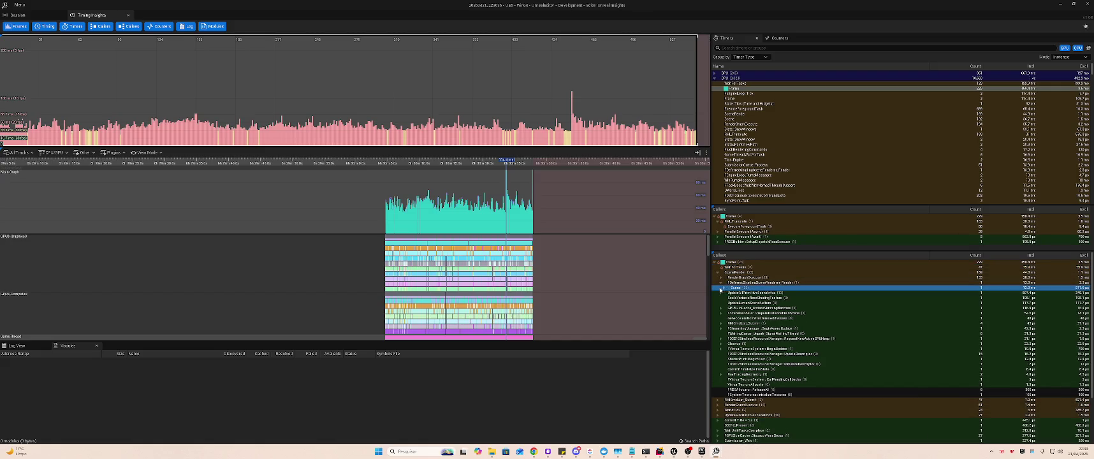
pyautogui.click(723, 289)
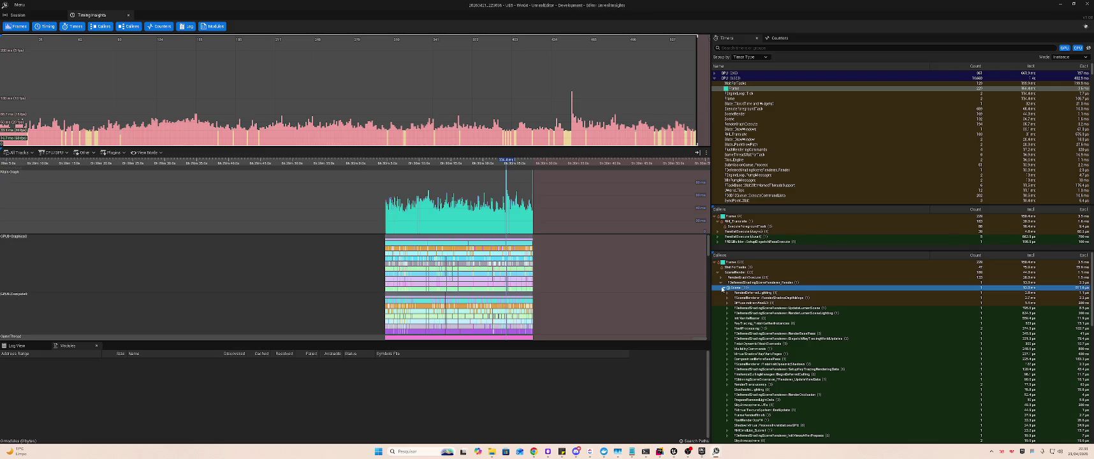
pyautogui.click(722, 288)
pyautogui.click(721, 284)
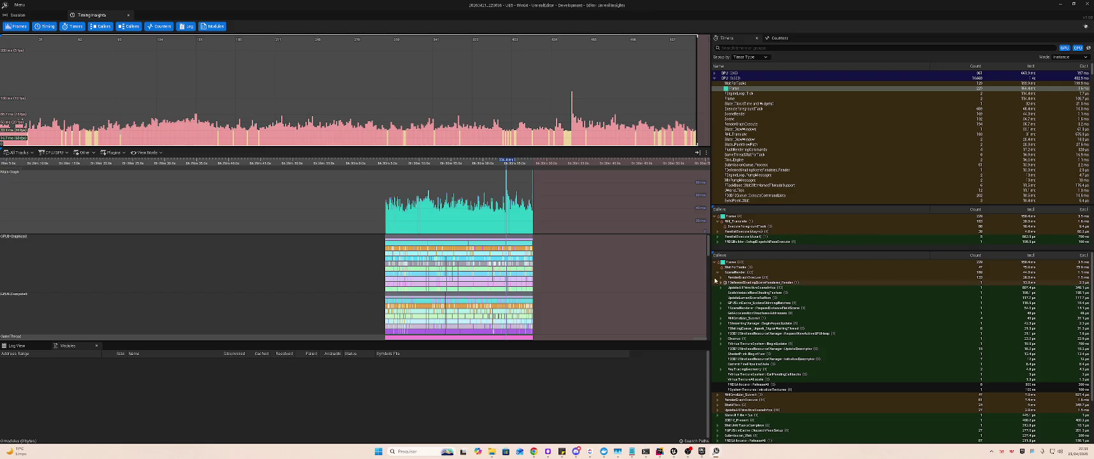
pyautogui.hotkey('alt', 'Tab')
pyautogui.hotkey('alt', 'Tab')
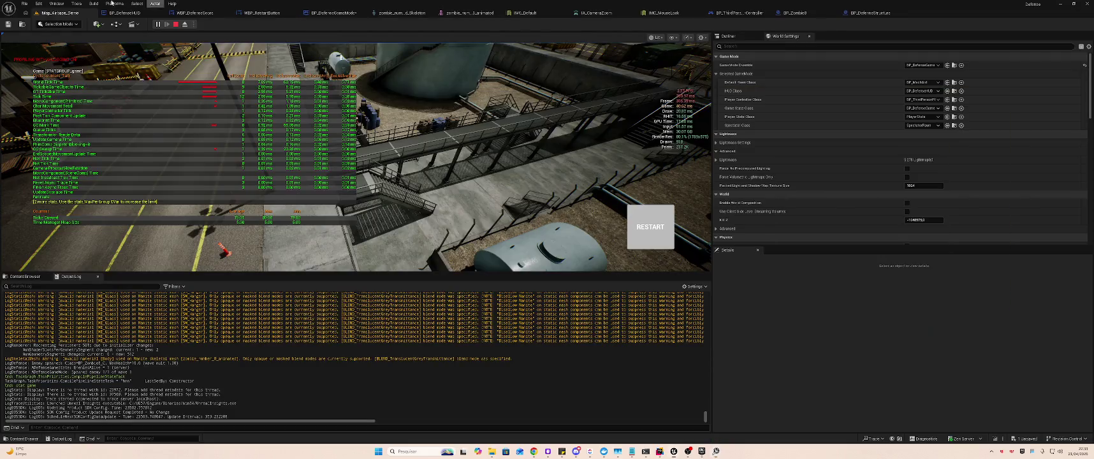
# - Stop play and set Project Settings' Dynamic Global Illumination and Reflection Method to None, then return to Map_Airbase_Demo
pyautogui.press('Escape')
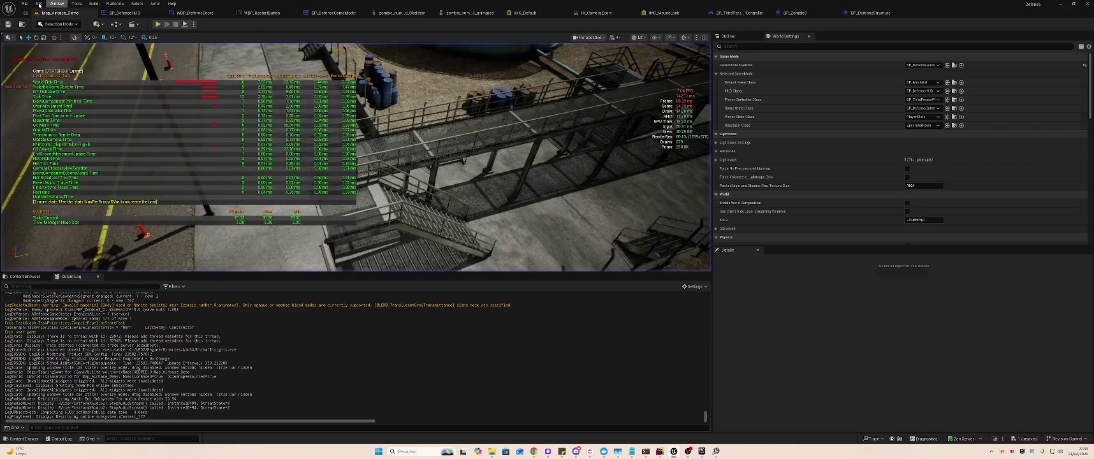
pyautogui.click(39, 4)
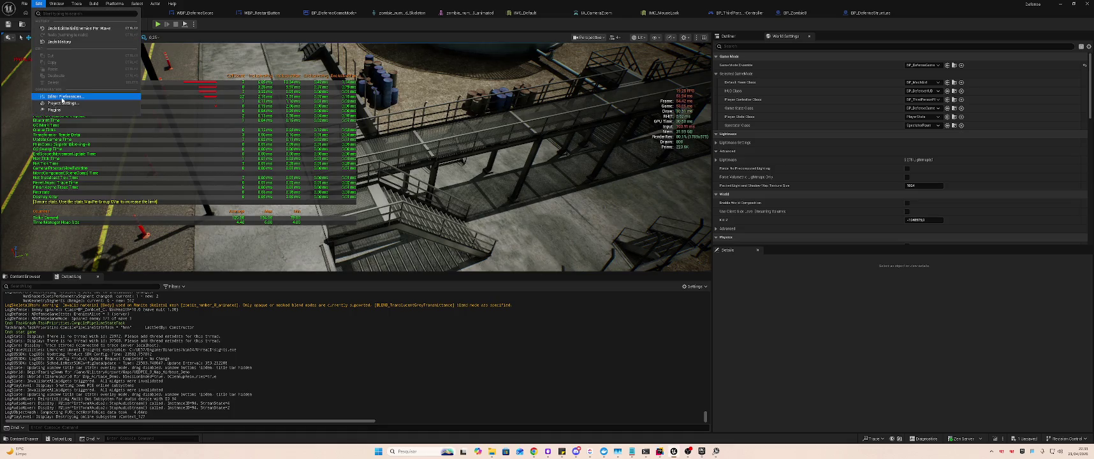
pyautogui.click(58, 103)
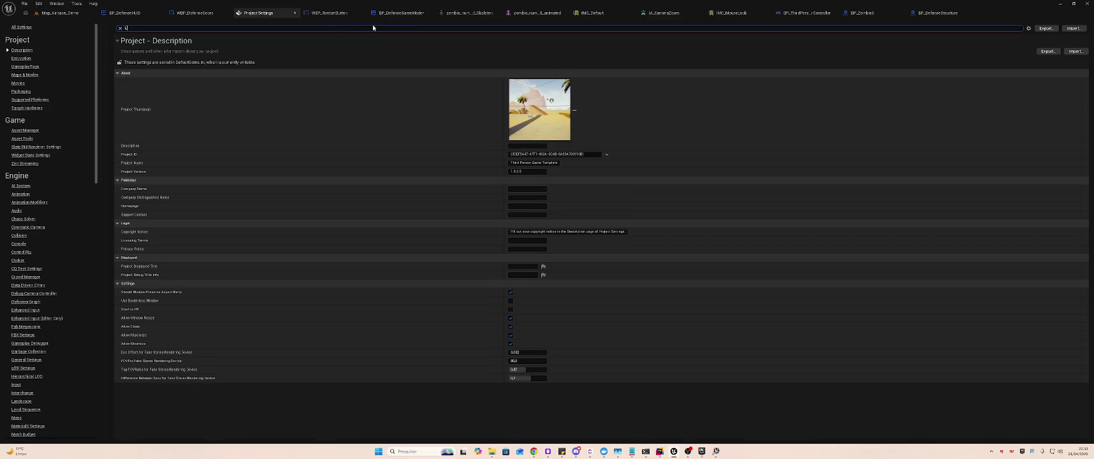
pyautogui.write('umen')
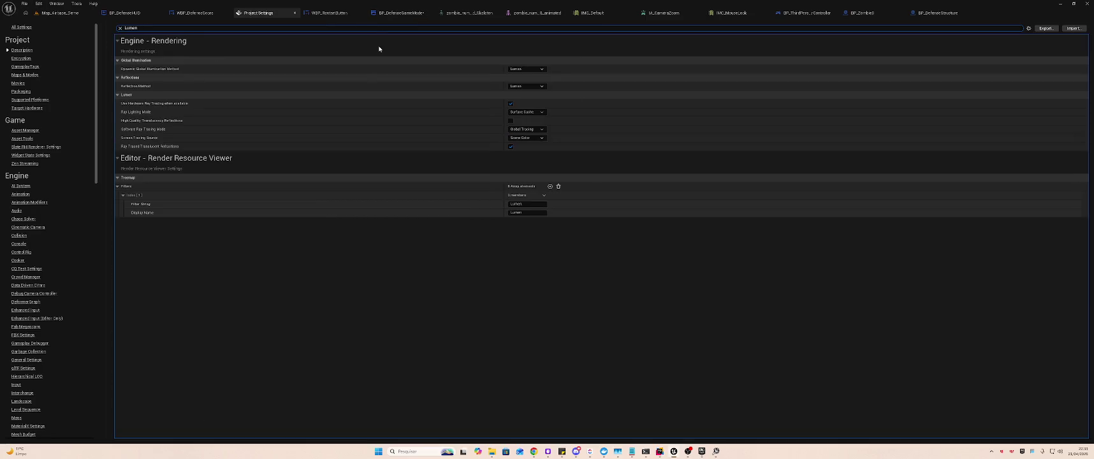
pyautogui.click(532, 69)
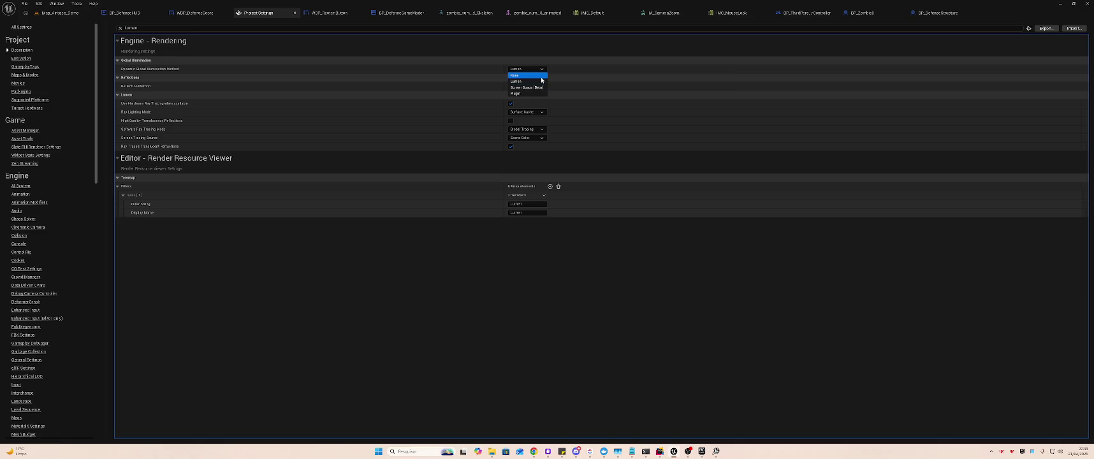
pyautogui.click(541, 76)
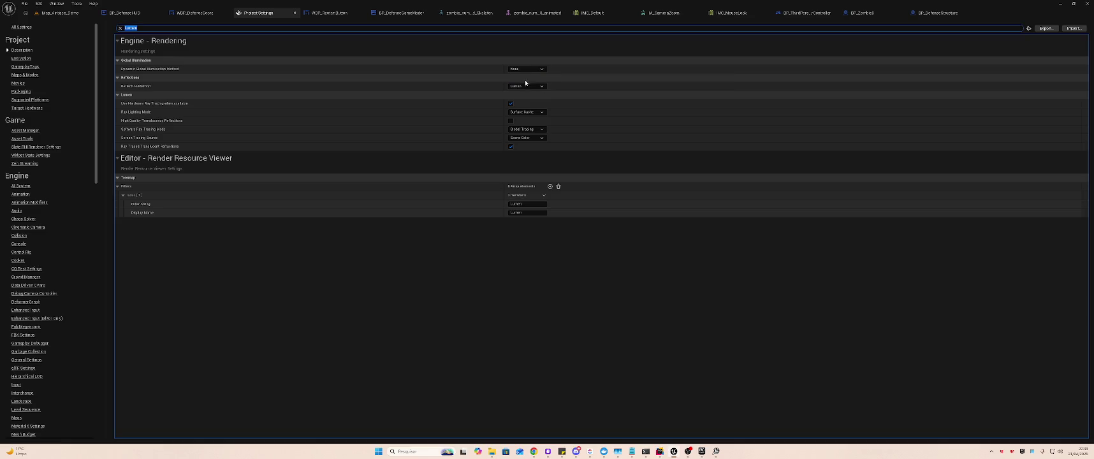
pyautogui.click(526, 86)
pyautogui.click(519, 99)
pyautogui.click(63, 14)
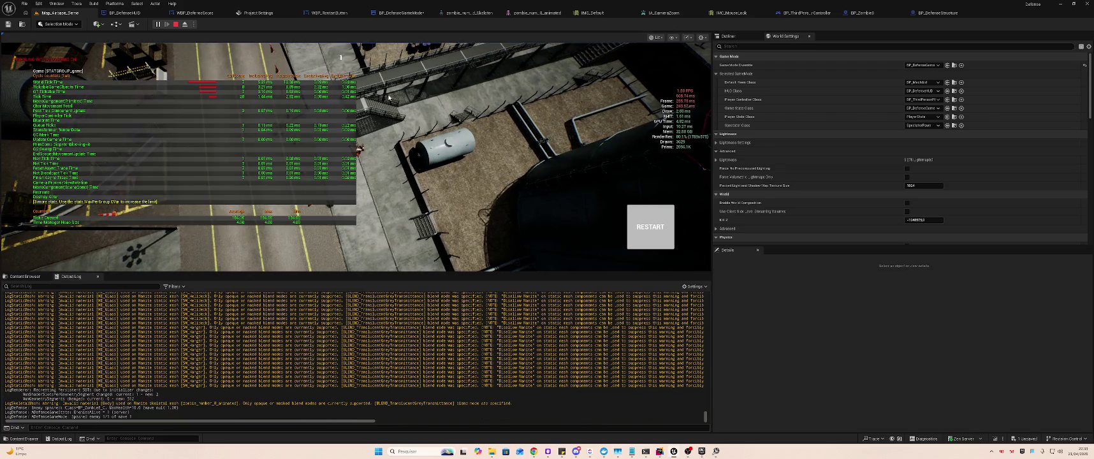
pyautogui.scroll(3, 426, 115)
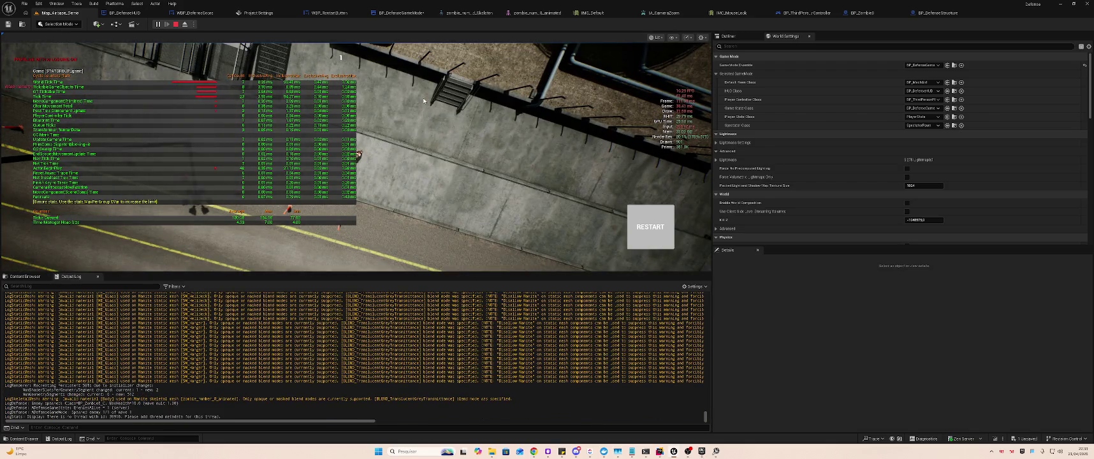
# - Look around the tank in the running game, then stop the play session
pyautogui.click(423, 101)
pyautogui.scroll(5, 424, 100)
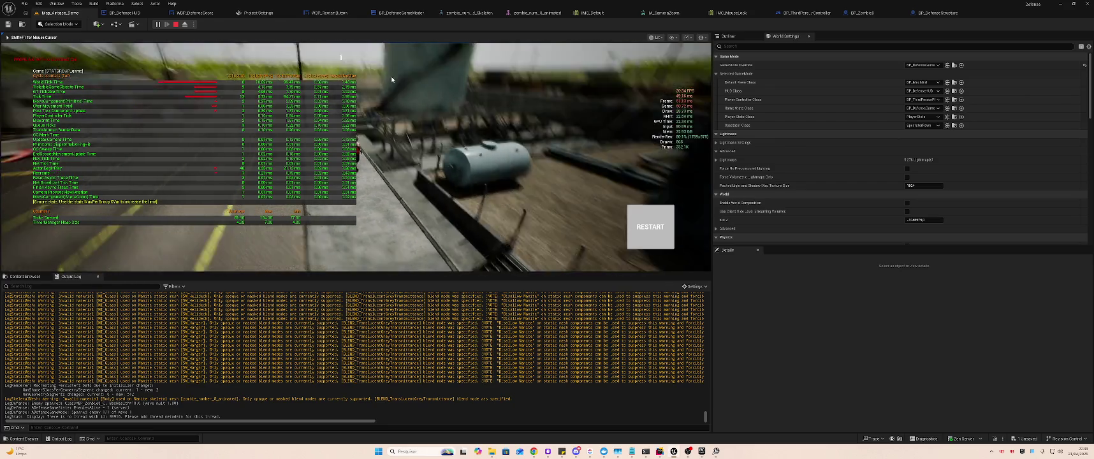
pyautogui.scroll(-3, 393, 79)
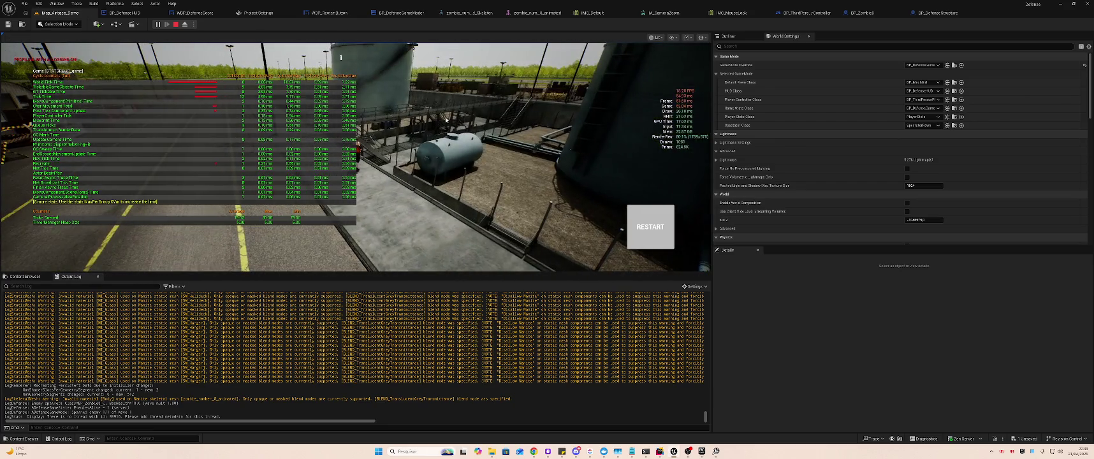
pyautogui.press('a')
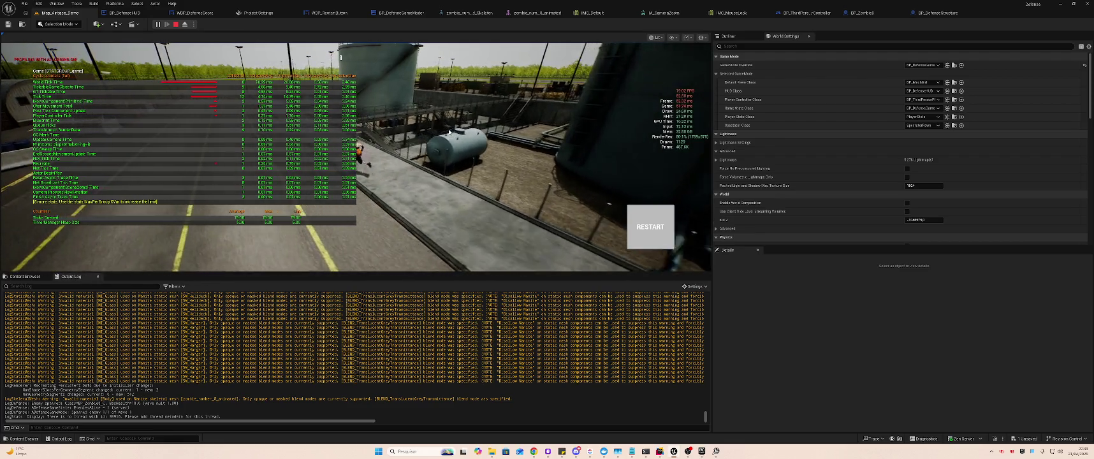
pyautogui.press('Escape')
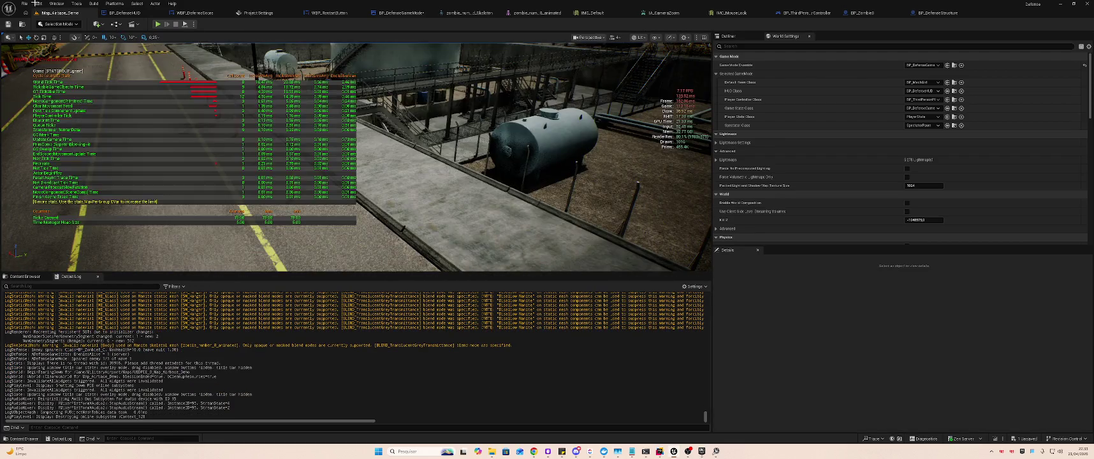
# - Recheck the Lumen settings in Project Settings, then open the level viewport's settings options
pyautogui.click(36, 4)
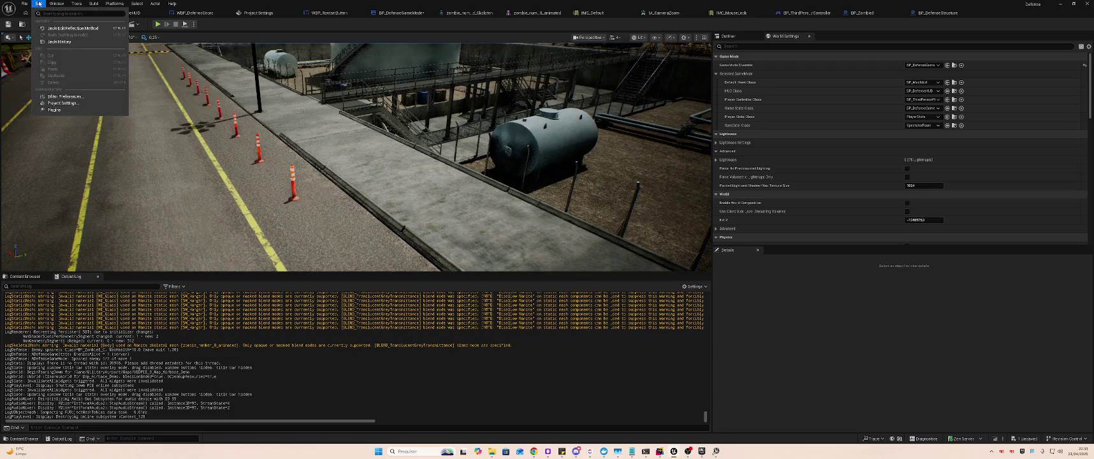
pyautogui.click(62, 103)
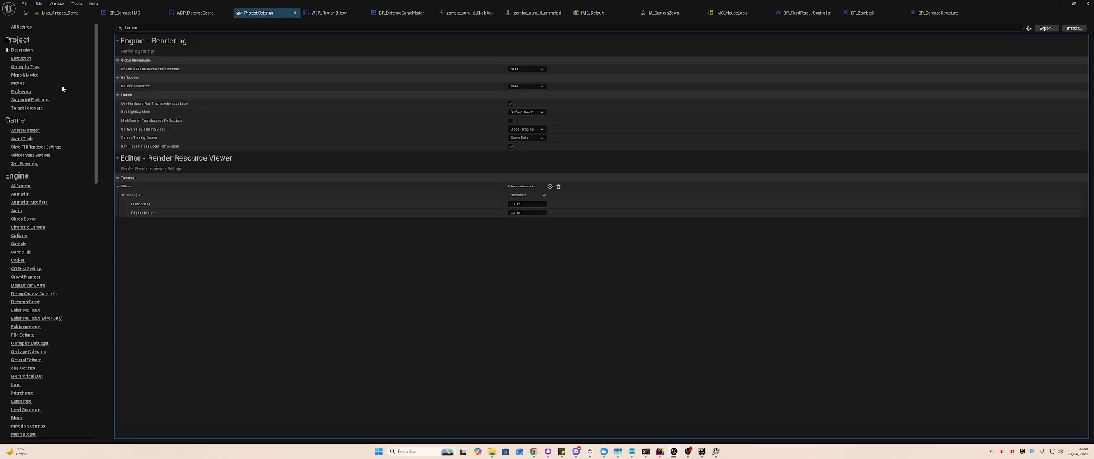
pyautogui.click(84, 13)
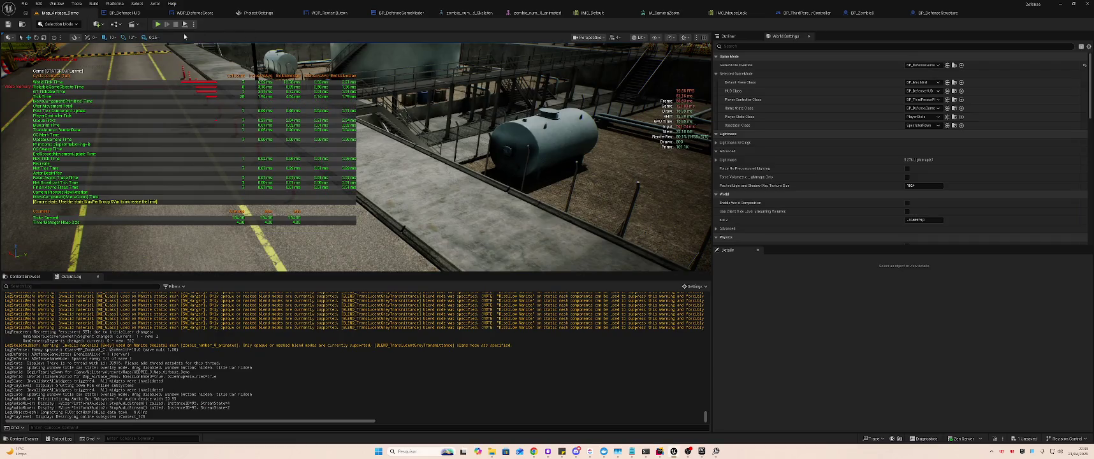
pyautogui.click(684, 37)
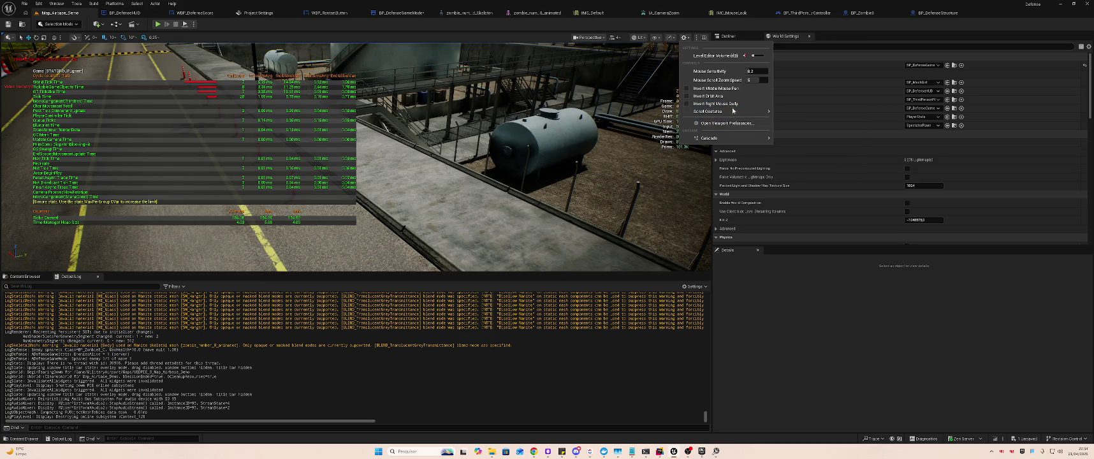
# - Check the viewport and World Settings display options, then set every scalability group to High
pyautogui.click(1087, 48)
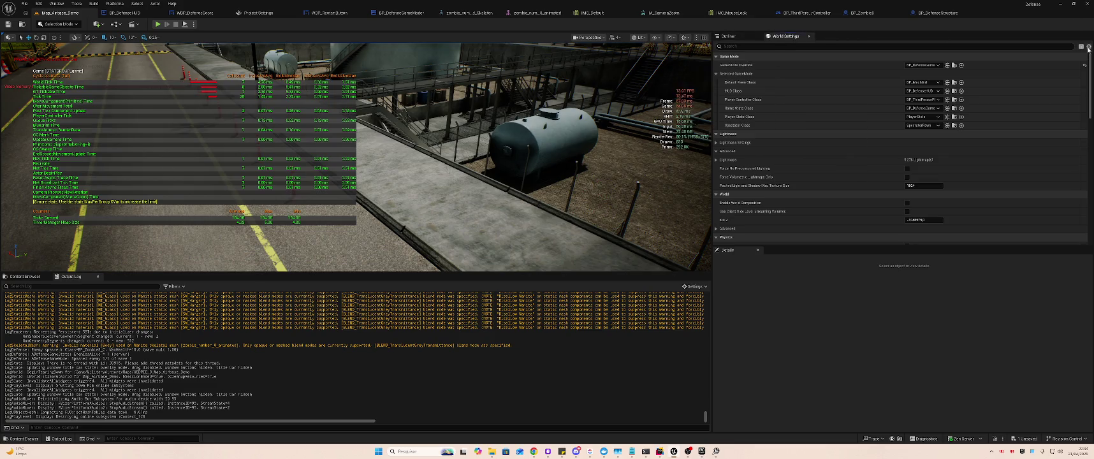
pyautogui.click(1089, 49)
pyautogui.click(1088, 48)
pyautogui.click(685, 38)
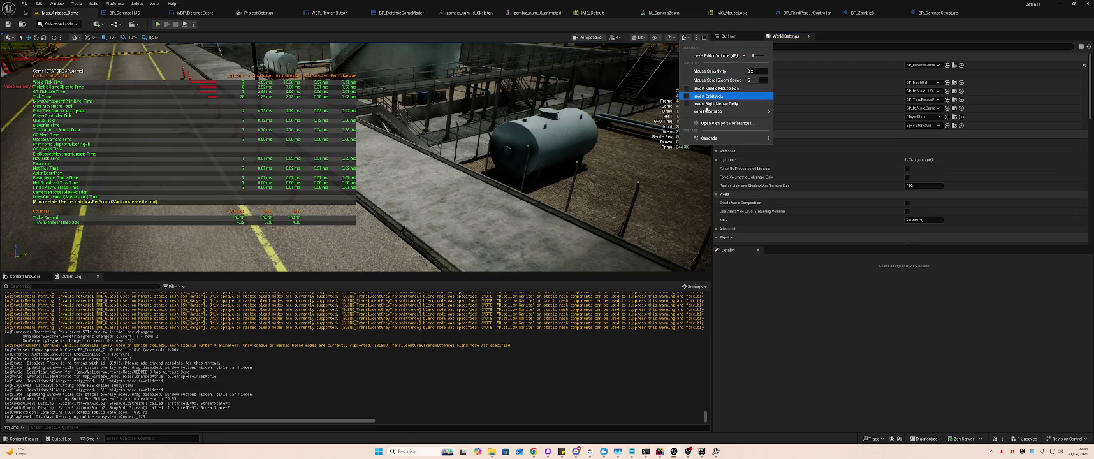
pyautogui.click(656, 37)
pyautogui.click(670, 36)
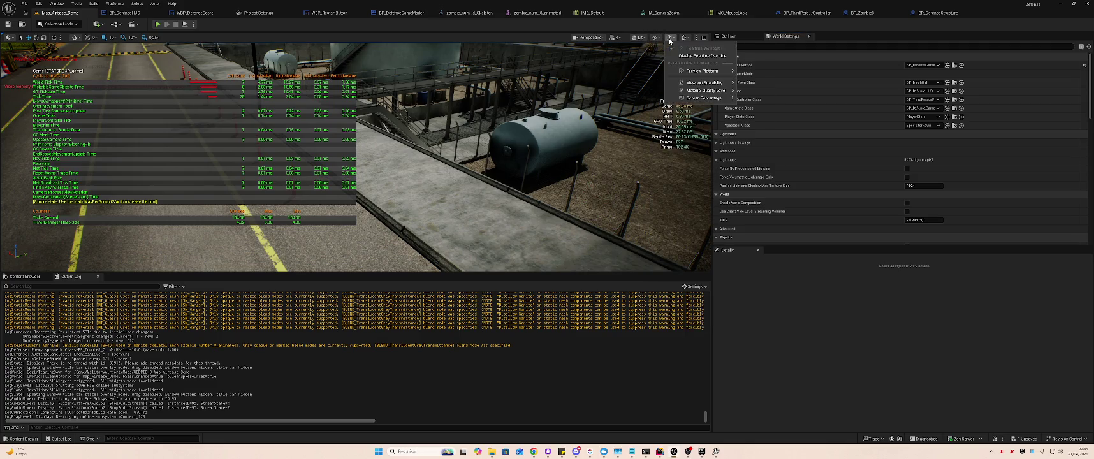
pyautogui.click(669, 37)
pyautogui.click(670, 37)
pyautogui.moveTo(700, 75)
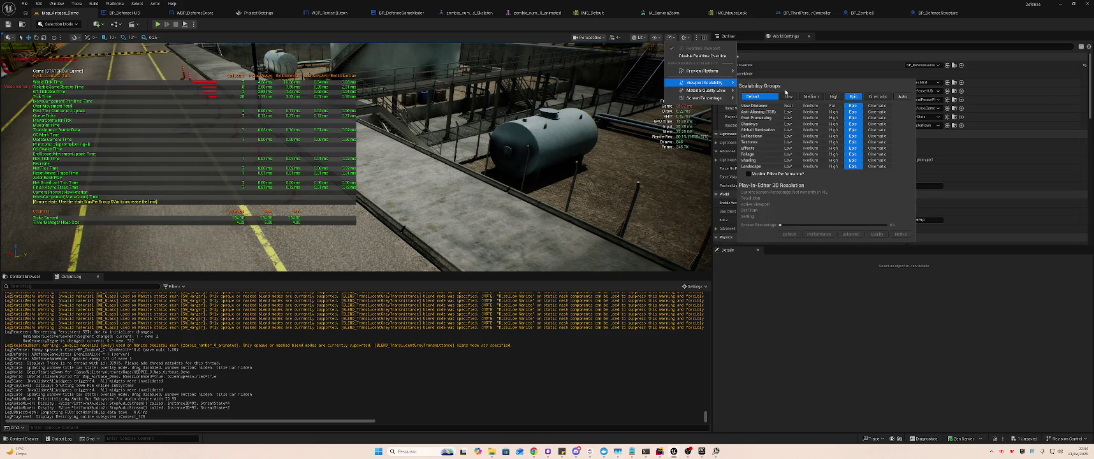
pyautogui.click(834, 98)
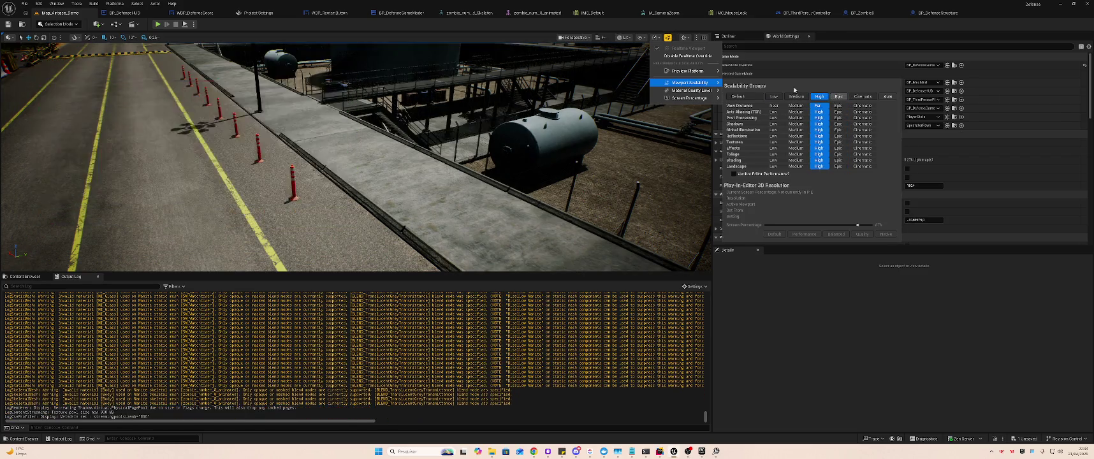
pyautogui.click(160, 28)
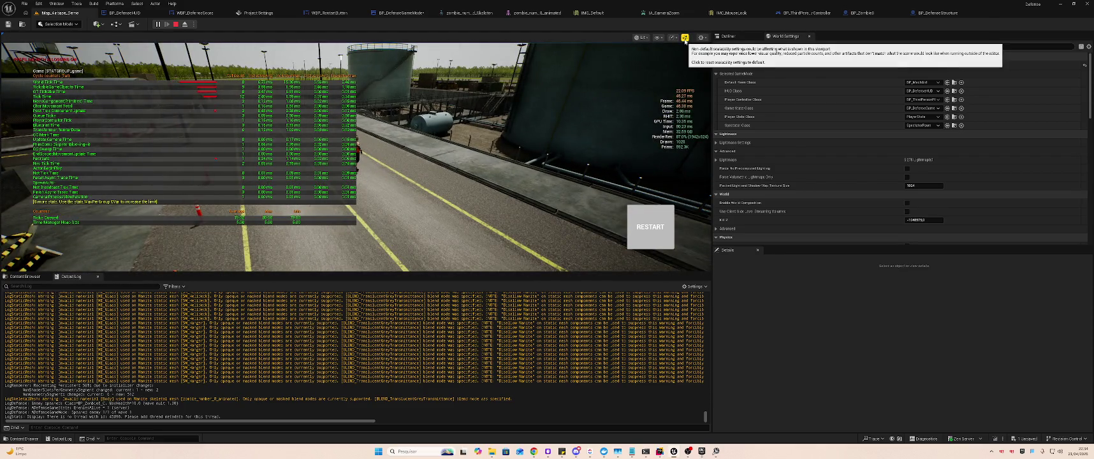
# - Drop the viewport scalability preset to Medium
pyautogui.click(678, 39)
pyautogui.click(701, 37)
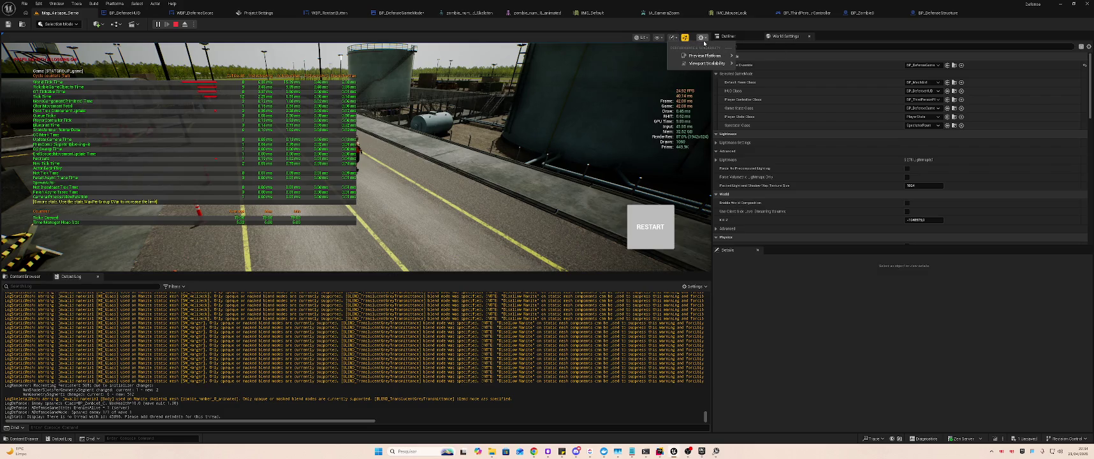
pyautogui.click(662, 40)
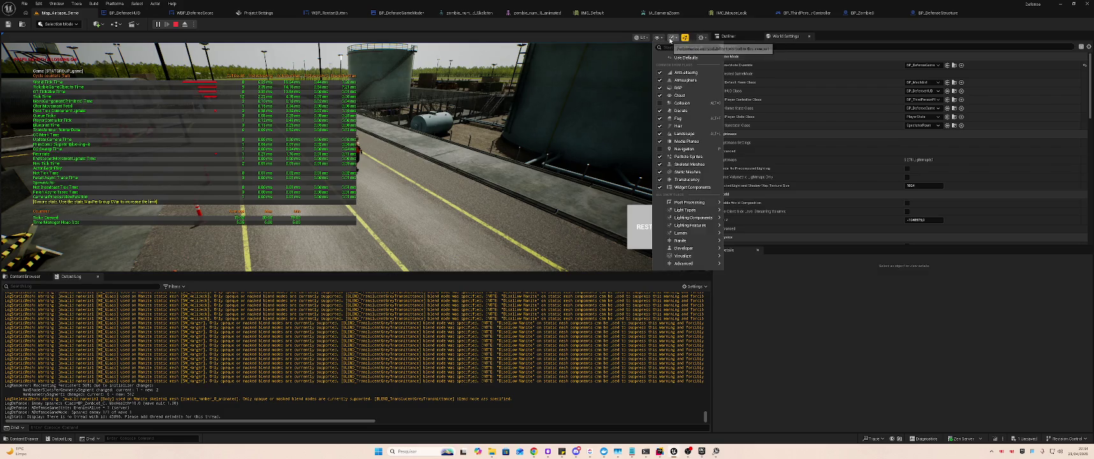
pyautogui.click(671, 39)
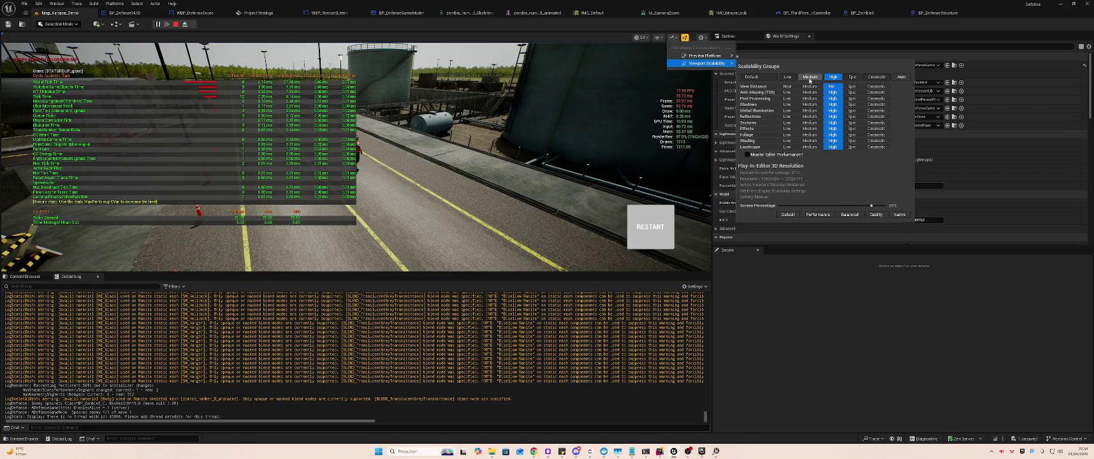
pyautogui.click(810, 77)
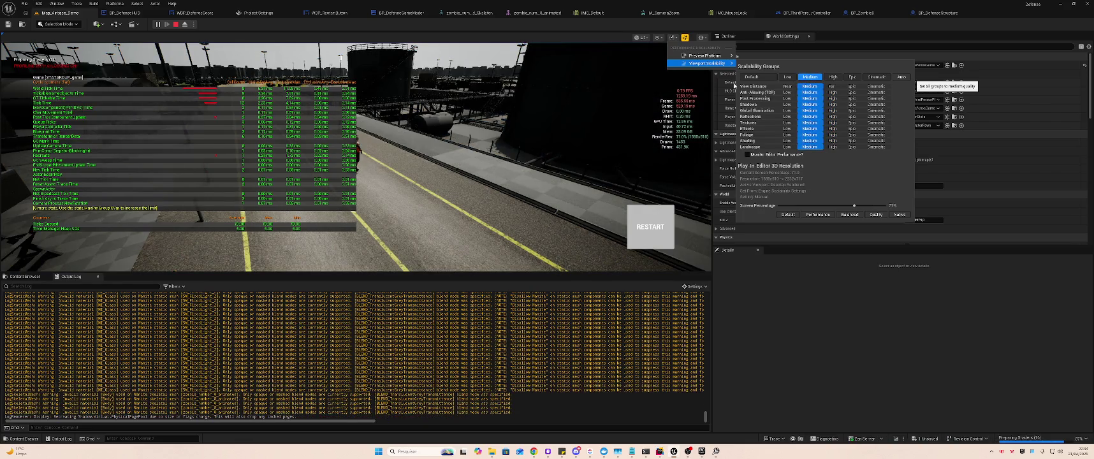
pyautogui.click(498, 113)
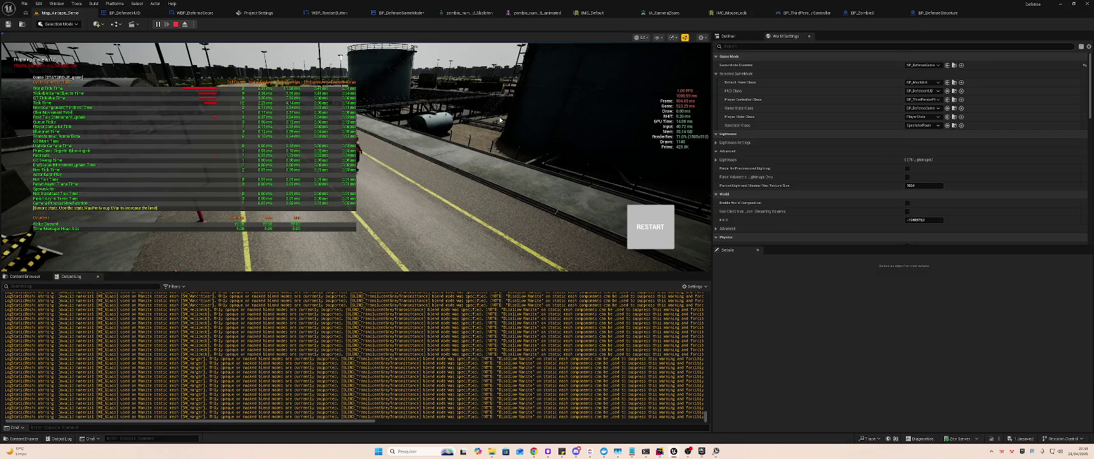
# - Take control of the running game to play-test it, then stop the session
pyautogui.click(357, 118)
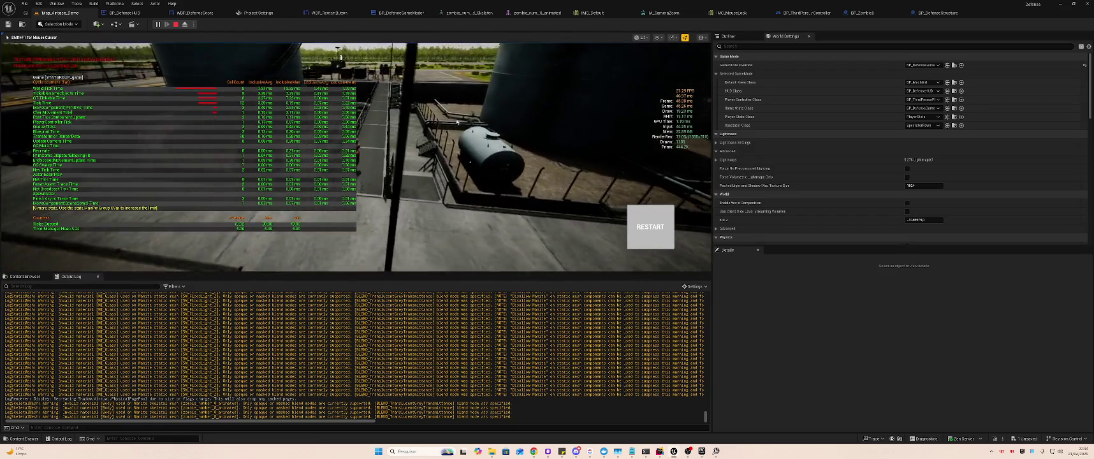
pyautogui.click(349, 109)
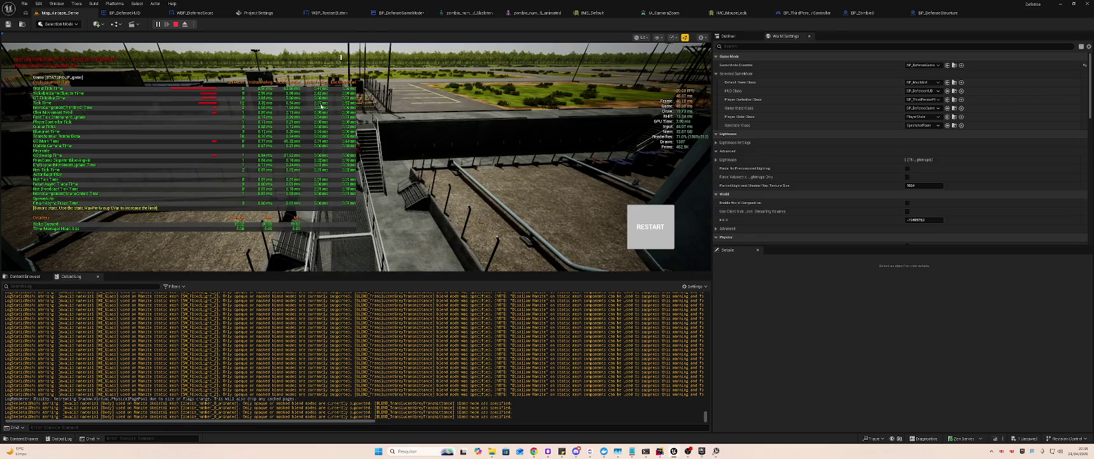
pyautogui.press('Escape')
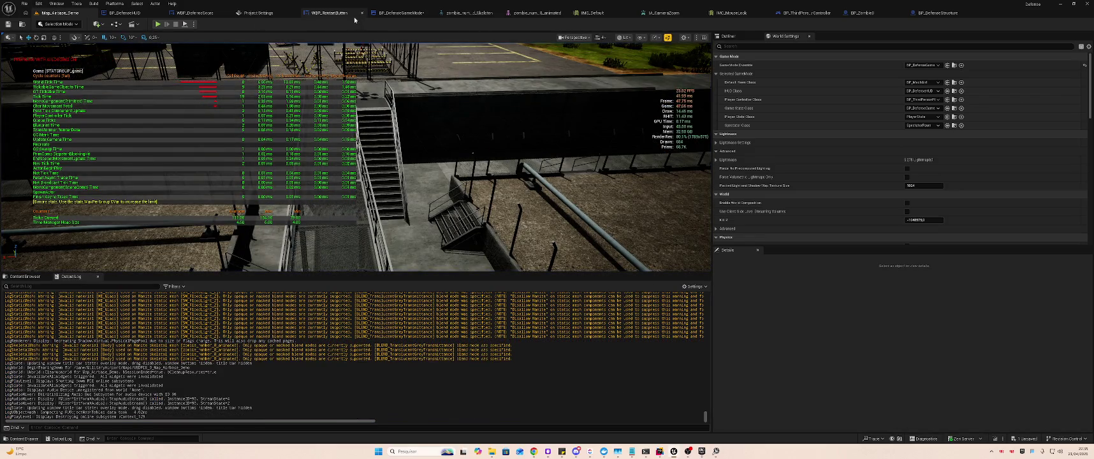
# - Check BP_DefenseGameMode, then return to Map_Airbase_Demo and start a new play session
pyautogui.click(399, 13)
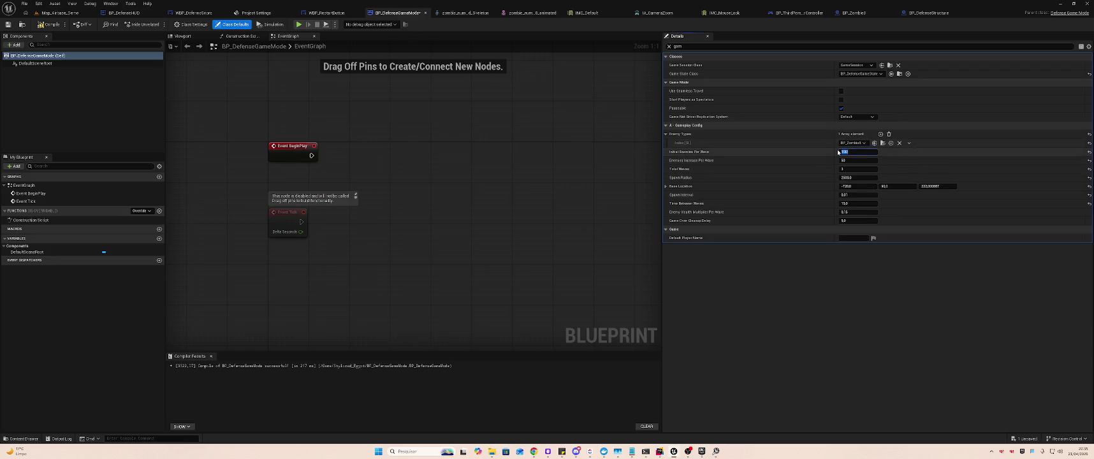
pyautogui.click(61, 13)
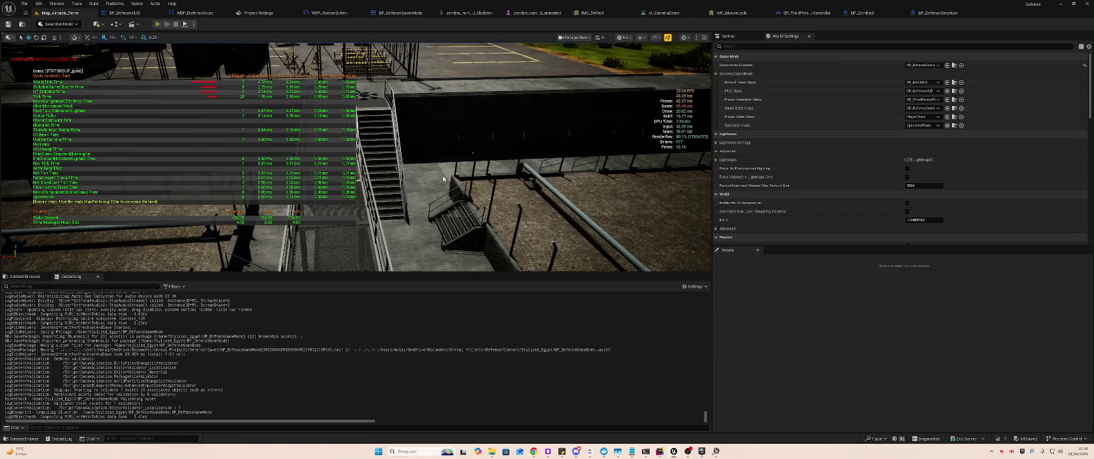
pyautogui.hotkey('alt', 'p')
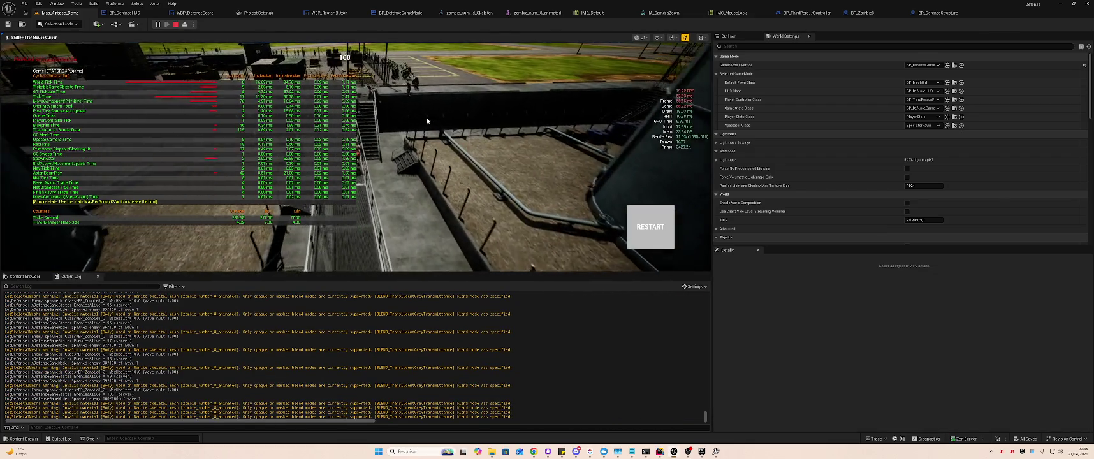
# - Compare Shader Complexity, Detail Lighting, Unlit and Lit views over the zombie crowd, ending on Lit
pyautogui.press('F5')
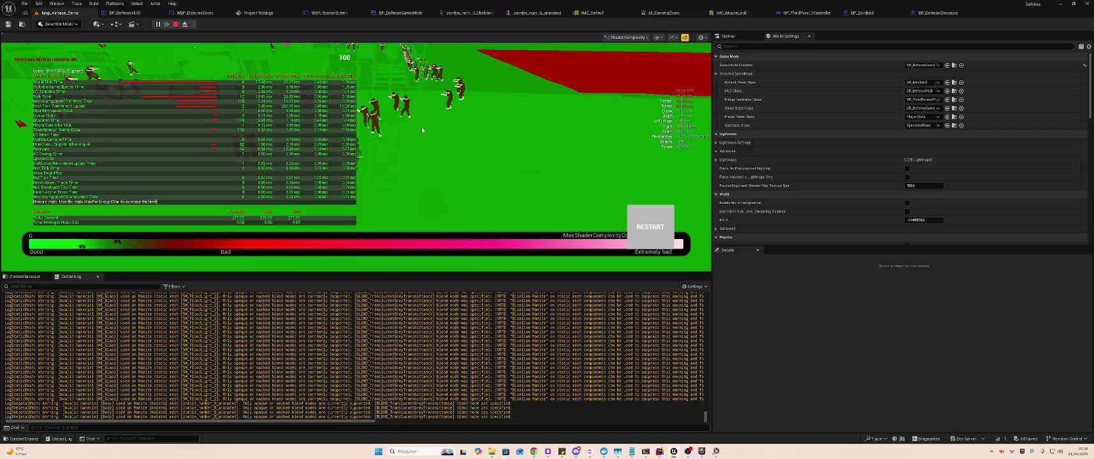
pyautogui.press('F4')
pyautogui.press('F3')
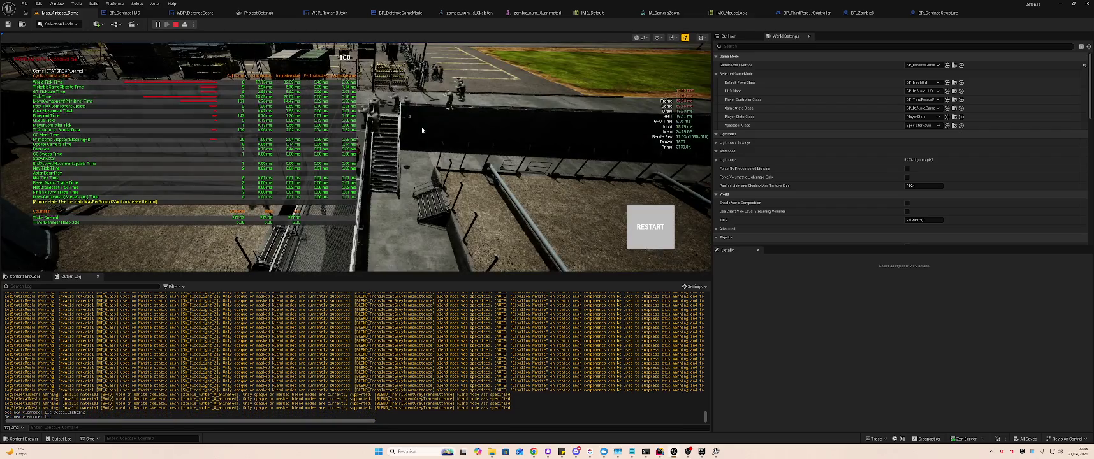
pyautogui.press('F2')
pyautogui.press('F3')
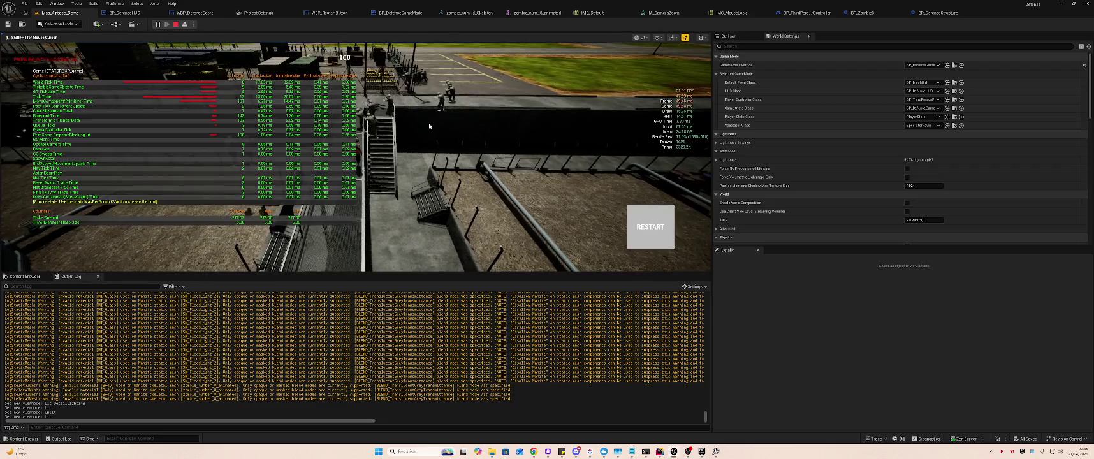
pyautogui.press('F5')
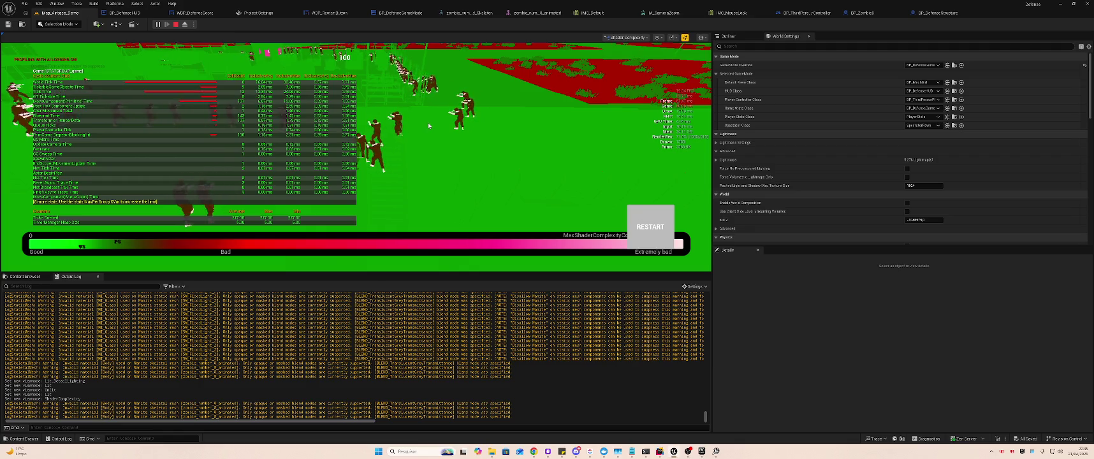
pyautogui.press('F3')
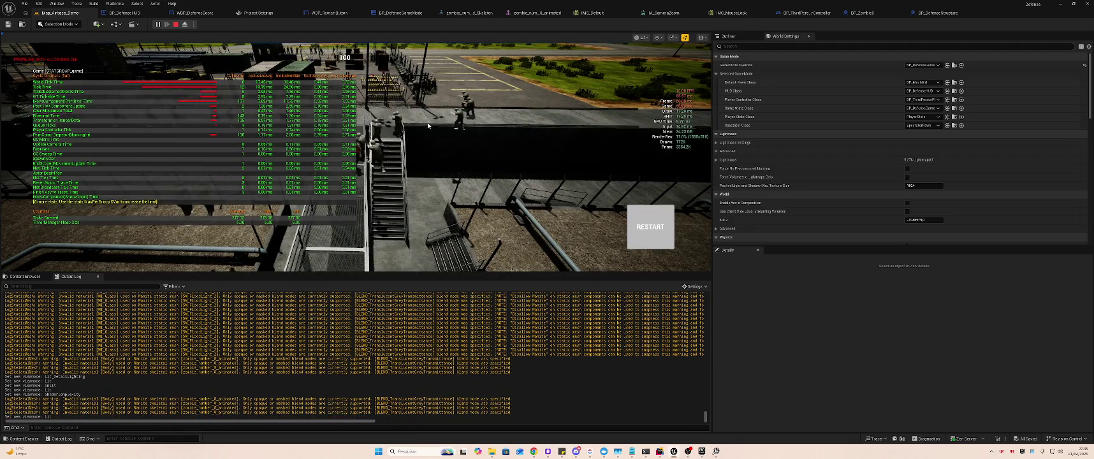
pyautogui.press('F5')
pyautogui.press('F3')
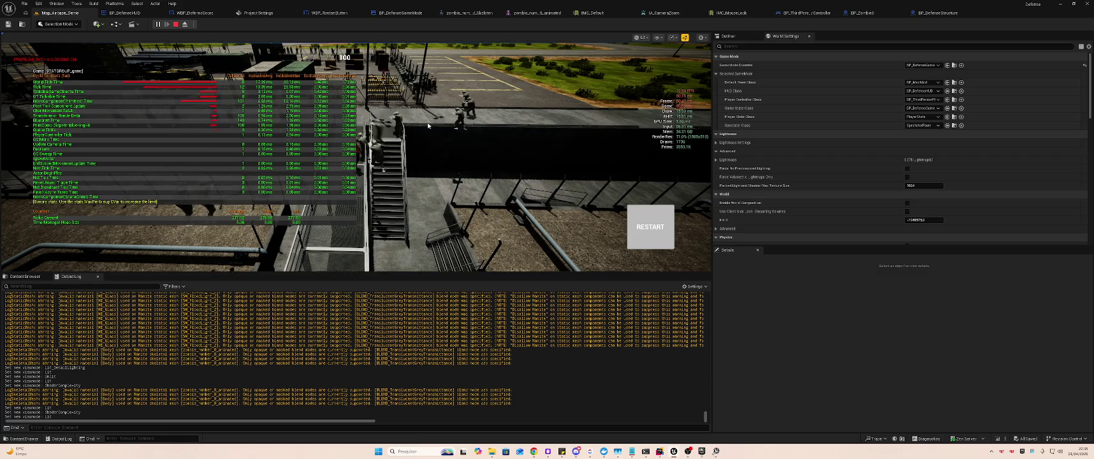
pyautogui.press('F5')
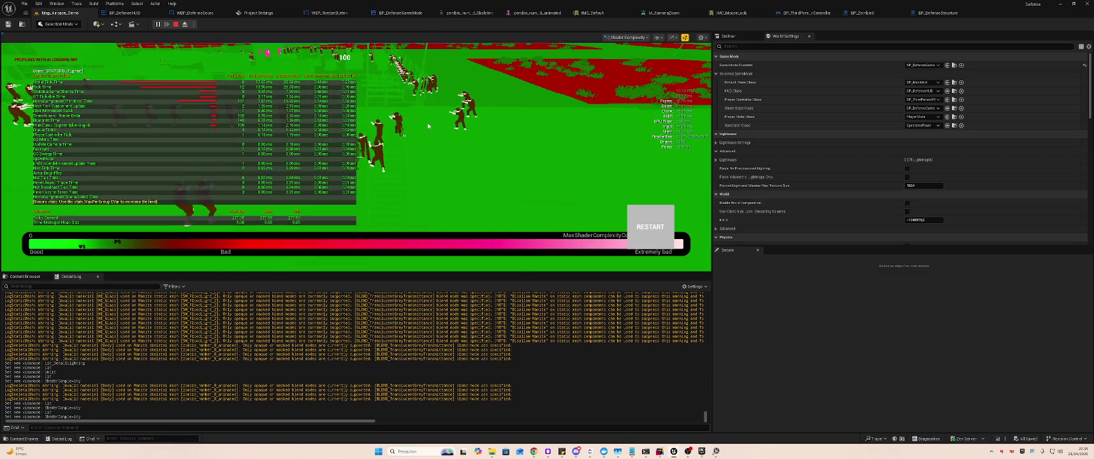
pyautogui.press('F3')
pyautogui.press('F5')
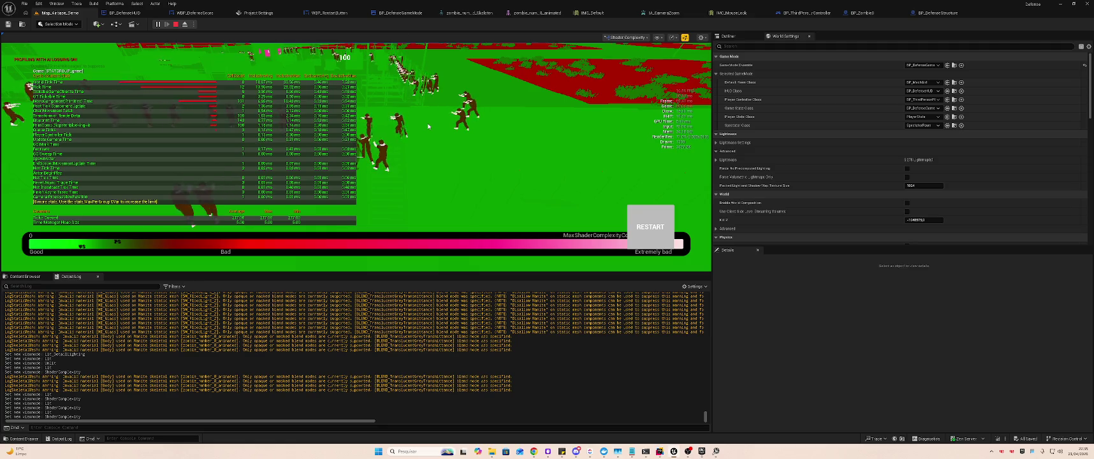
pyautogui.press('F3')
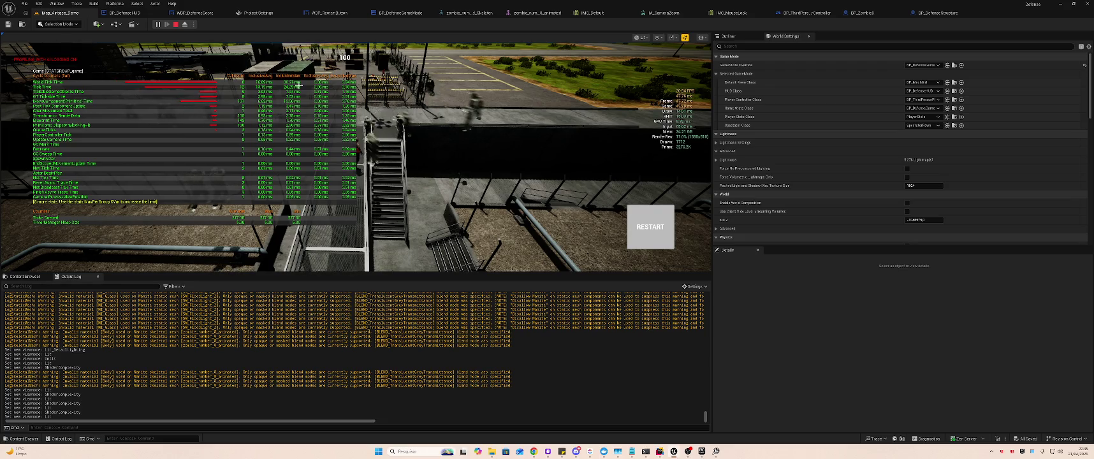
# - Stop the play session and bring the Unreal Insights window forward
pyautogui.press('Escape')
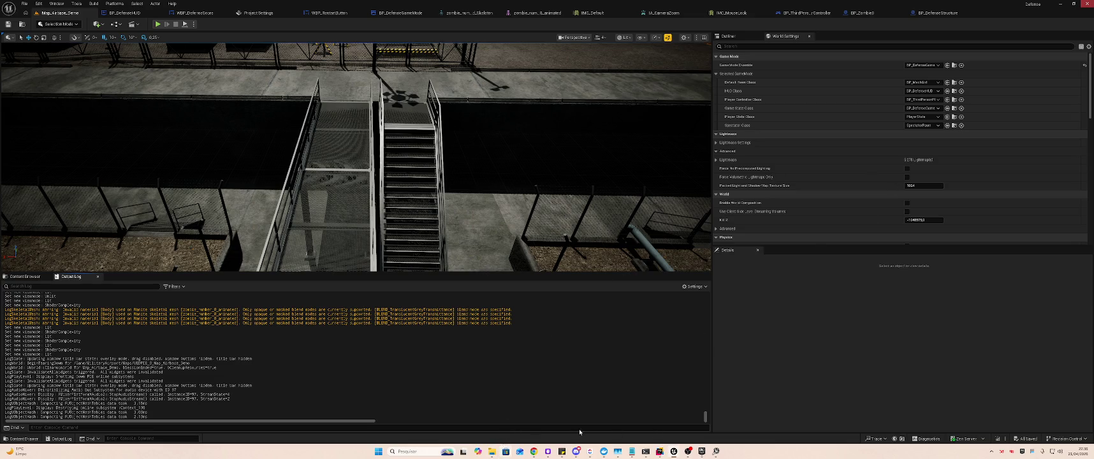
pyautogui.click(492, 451)
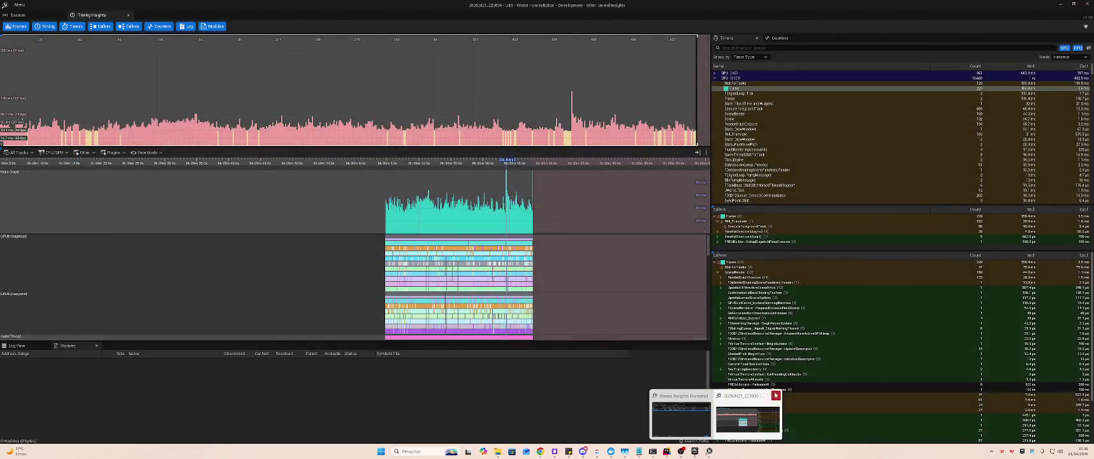
pyautogui.click(746, 415)
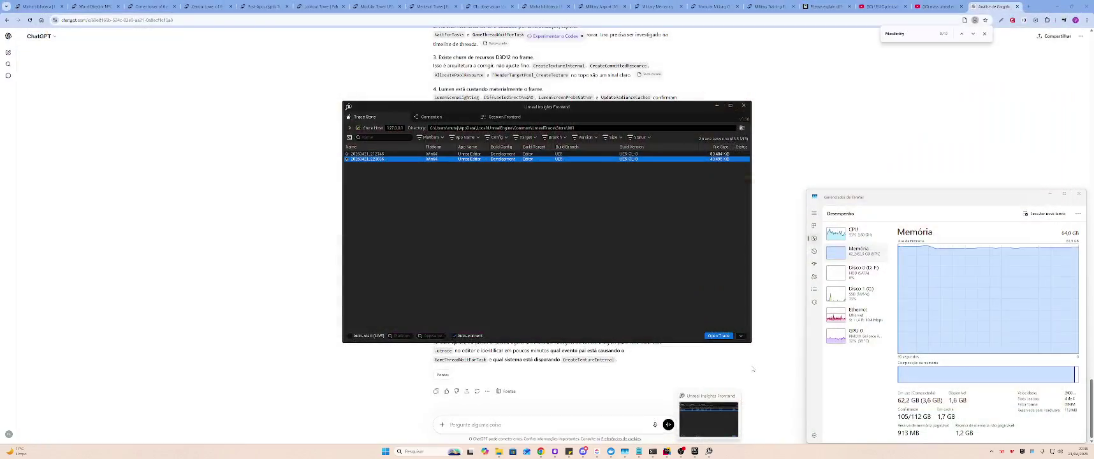
# - Close Unreal Insights and the Epic social window, dismissing its nicknames dialog
pyautogui.click(744, 106)
pyautogui.moveTo(511, 451)
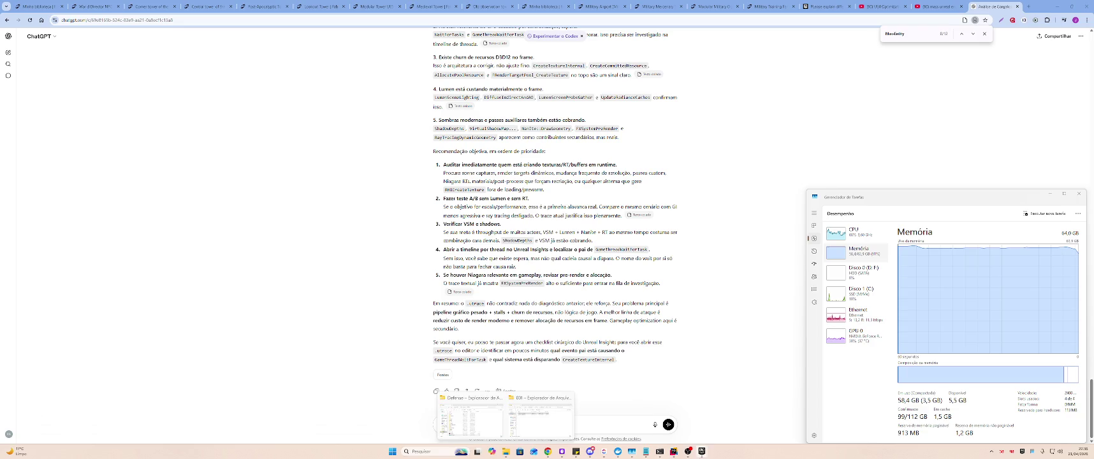
pyautogui.moveTo(702, 451)
pyautogui.click(722, 425)
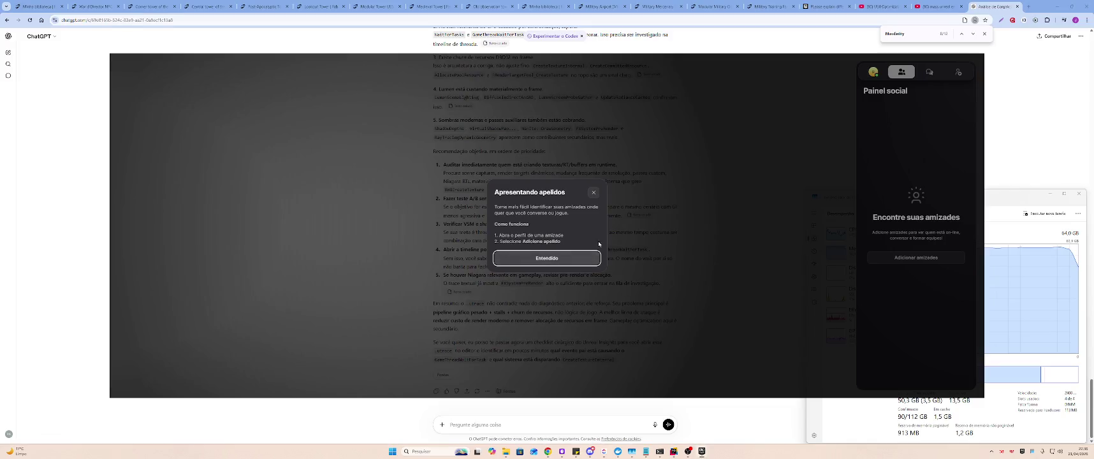
pyautogui.click(592, 194)
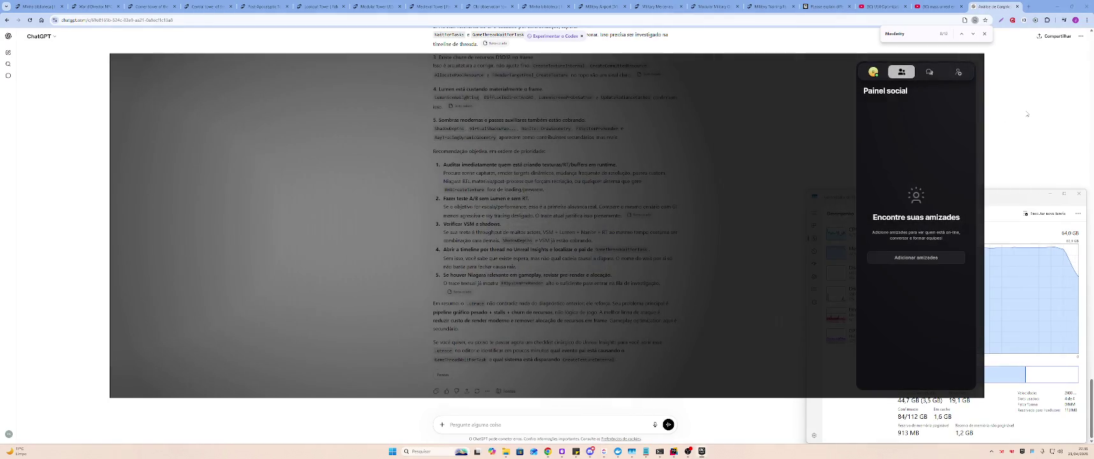
pyautogui.click(830, 167)
# - Move the Unreal Editor splash window aside and minimize it
pyautogui.press('super+d')
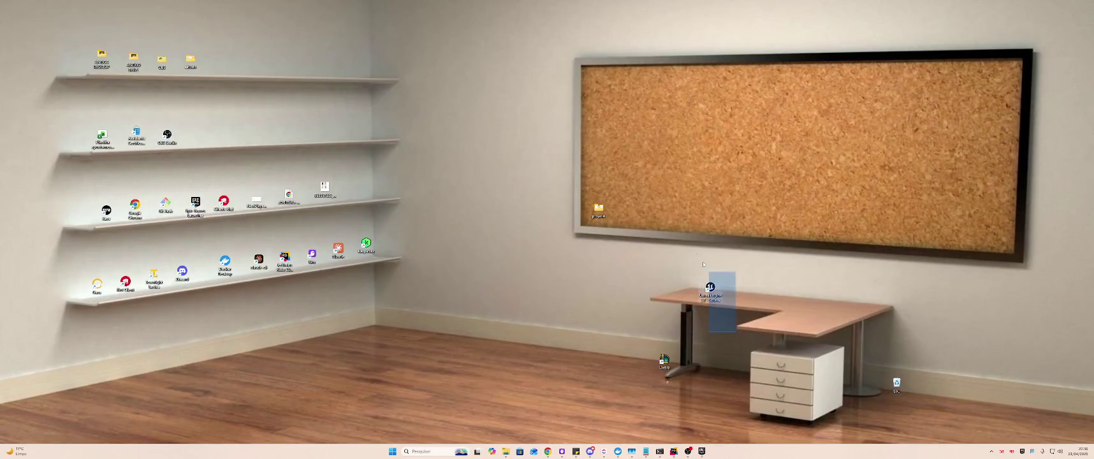
pyautogui.press('super+d')
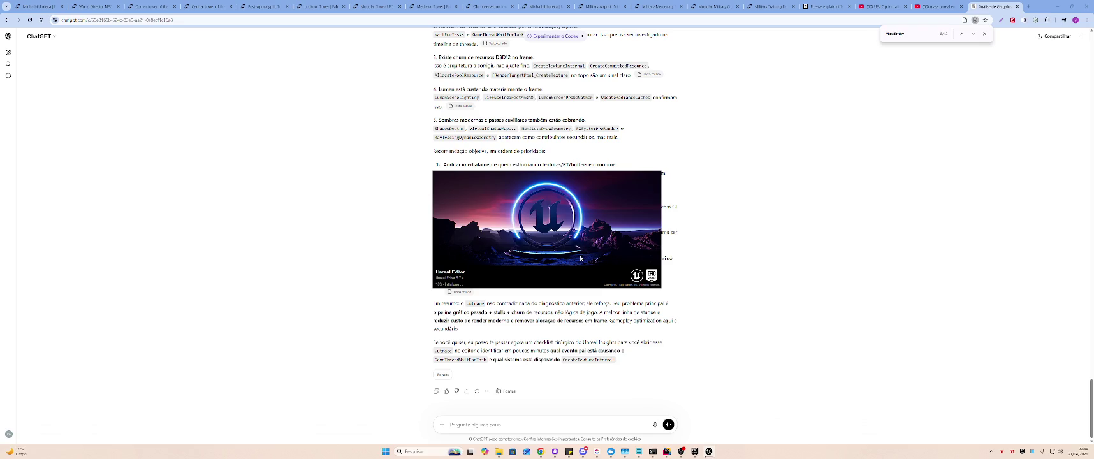
pyautogui.moveTo(579, 223)
pyautogui.mouseDown()
pyautogui.moveTo(650, 328)
pyautogui.moveTo(525, 204)
pyautogui.moveTo(537, 297)
pyautogui.moveTo(641, 321)
pyautogui.moveTo(834, 296)
pyautogui.mouseUp()
pyautogui.click(710, 209)
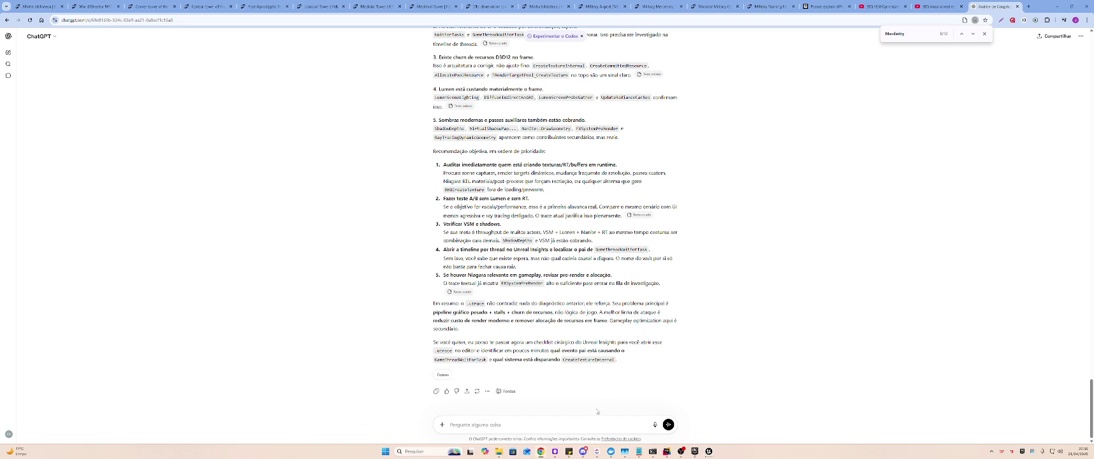
# - Replace the ChatGPT tab with a new tab searching Google for 'MassEntity unreal engine'
pyautogui.write('Me')
pyautogui.click(1017, 6)
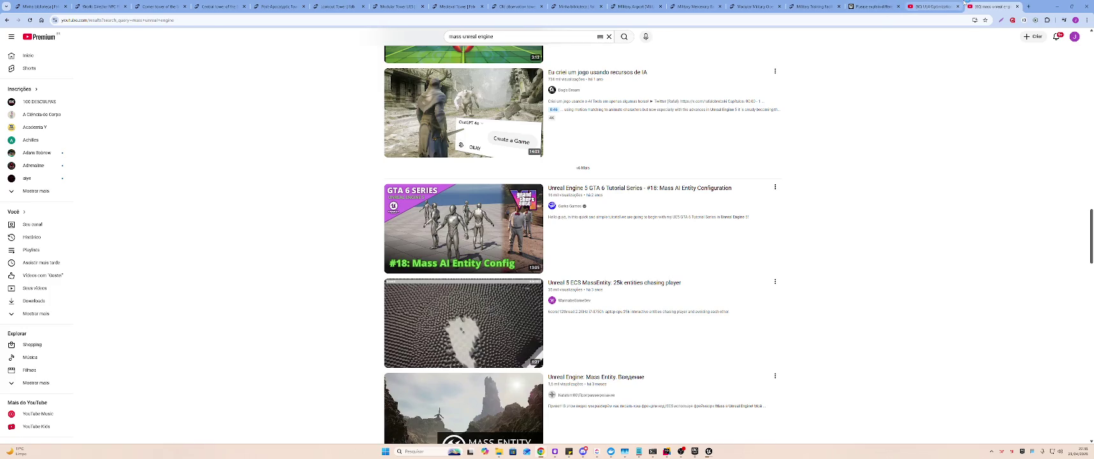
pyautogui.click(972, 6)
pyautogui.write('U')
pyautogui.press('BackSpace')
pyautogui.press('BackSpace')
pyautogui.write('MassEntity unreal engine')
pyautogui.press('Return')
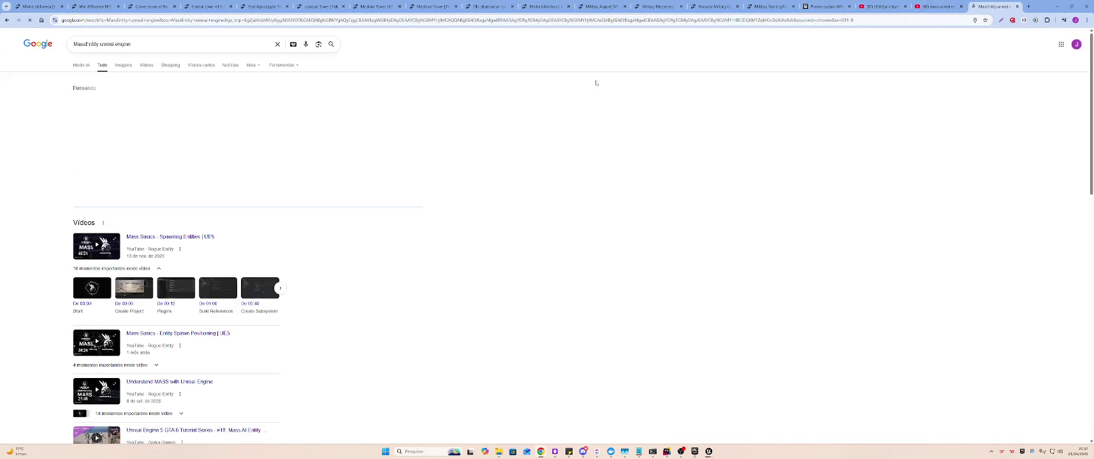
# - Expand the AI overview, then open the 'Mass Entity in Unreal Engine' result in a new tab
pyautogui.click(169, 192)
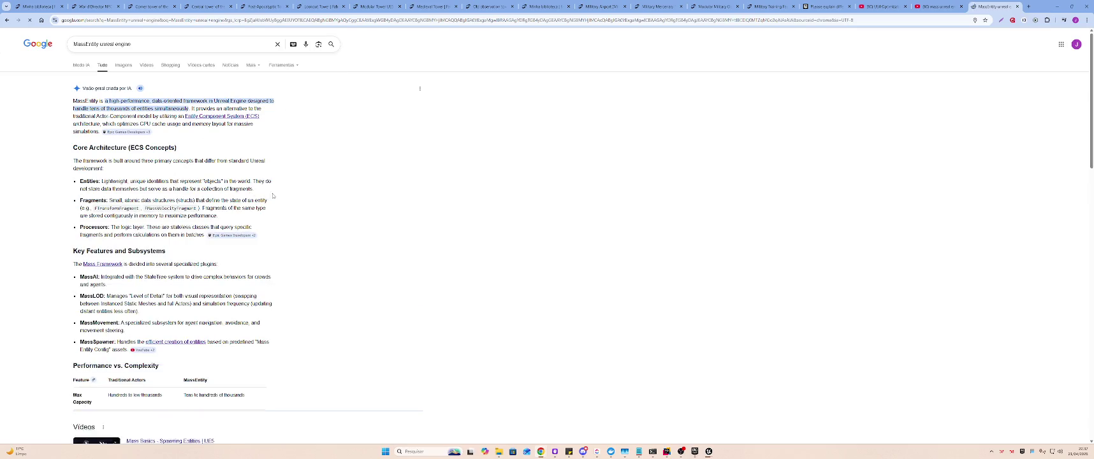
pyautogui.scroll(-3, 314, 199)
pyautogui.scroll(-5, 314, 200)
pyautogui.scroll(-3, 314, 200)
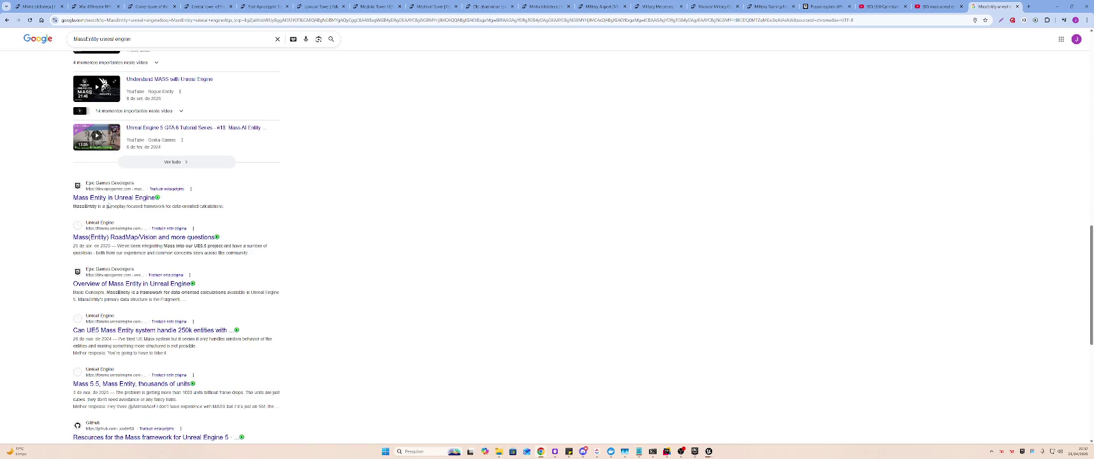
pyautogui.scroll(-1, 107, 203)
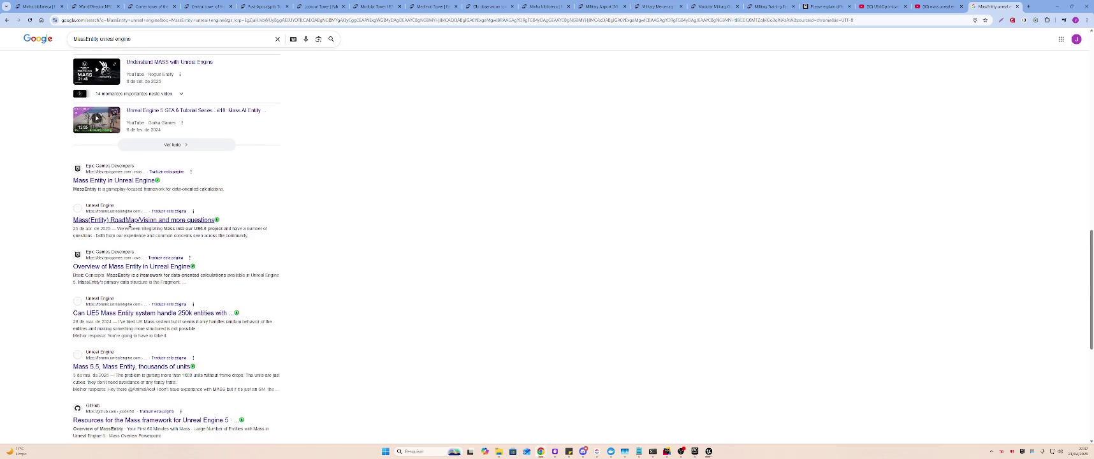
pyautogui.middleClick(131, 148)
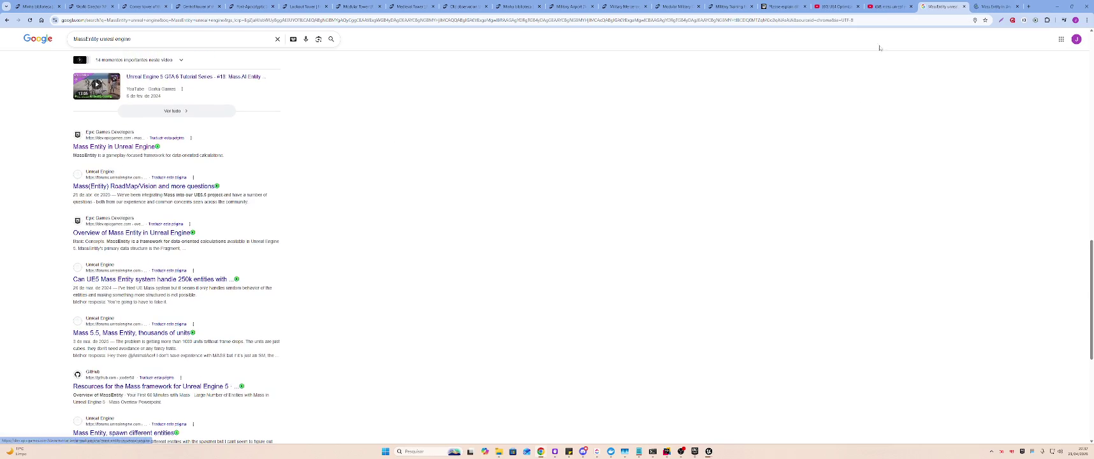
pyautogui.click(995, 6)
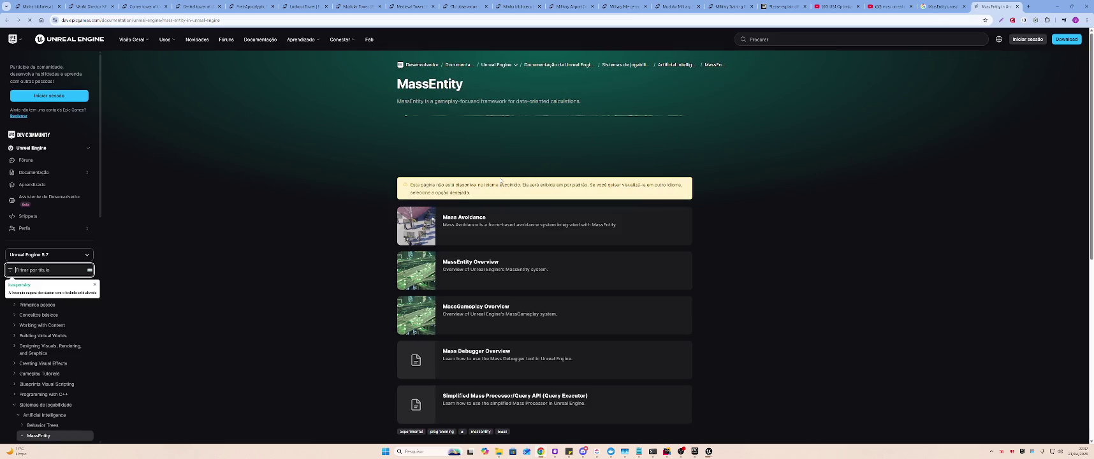
# - Open Mass Avoidance, then its Overview article, reading the UMassMovingAvoidanceProcessor paragraph
pyautogui.moveTo(408, 101); pyautogui.dragTo(603, 104)
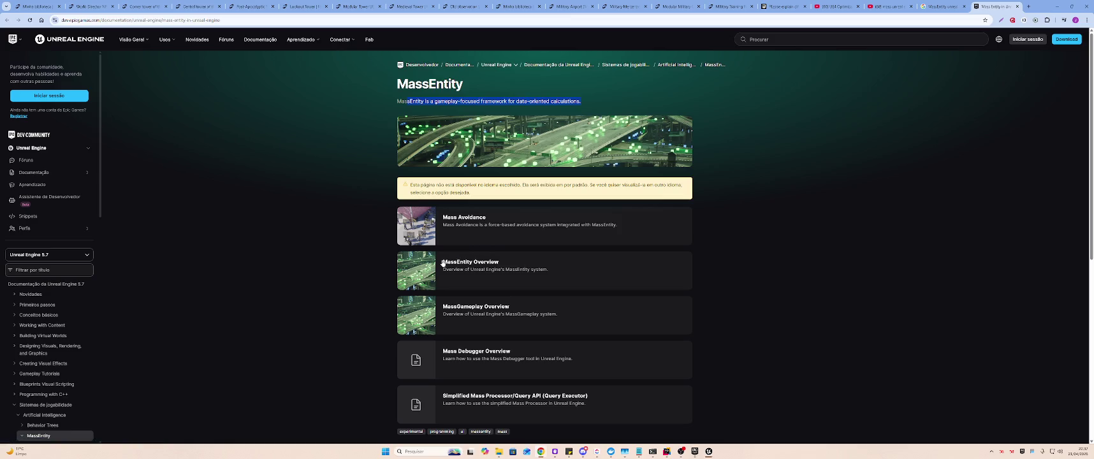
pyautogui.click(476, 226)
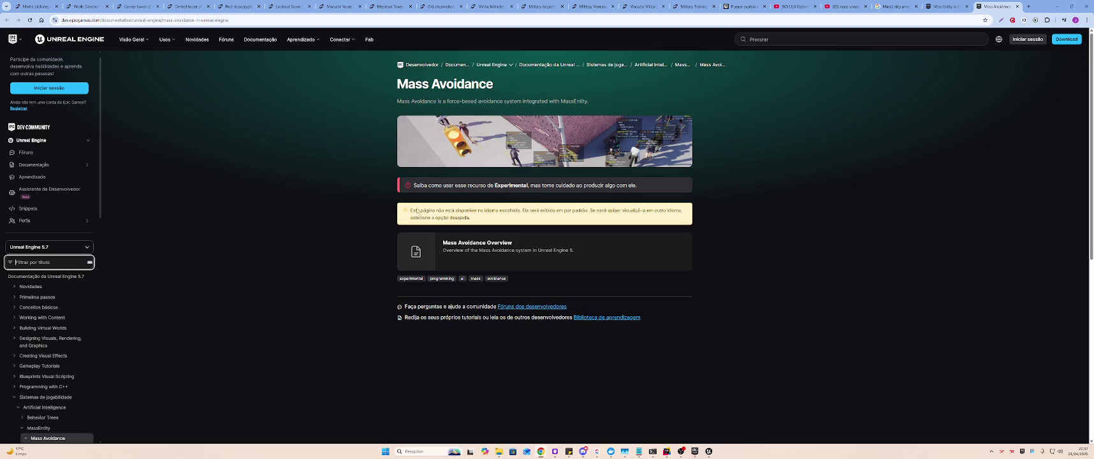
pyautogui.click(466, 254)
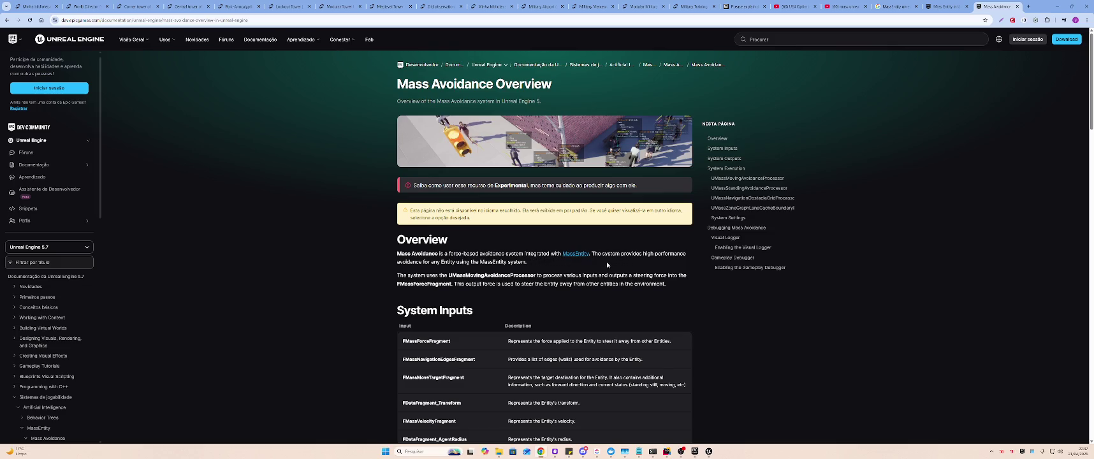
pyautogui.moveTo(397, 254); pyautogui.dragTo(537, 270)
pyautogui.click(537, 268)
pyautogui.moveTo(398, 276); pyautogui.dragTo(667, 284)
pyautogui.click(542, 275)
pyautogui.click(677, 286)
# - Open Google Translate in a new tab with 'steering', then return to Mass Avoidance Overview
pyautogui.hotkey('ctrl', 't')
pyautogui.write('tr')
pyautogui.press('Return')
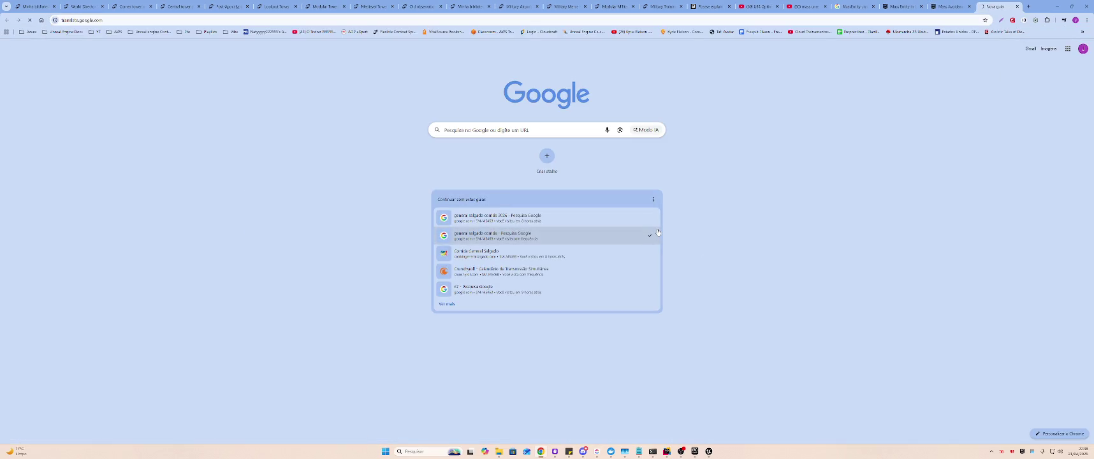
pyautogui.write('steering')
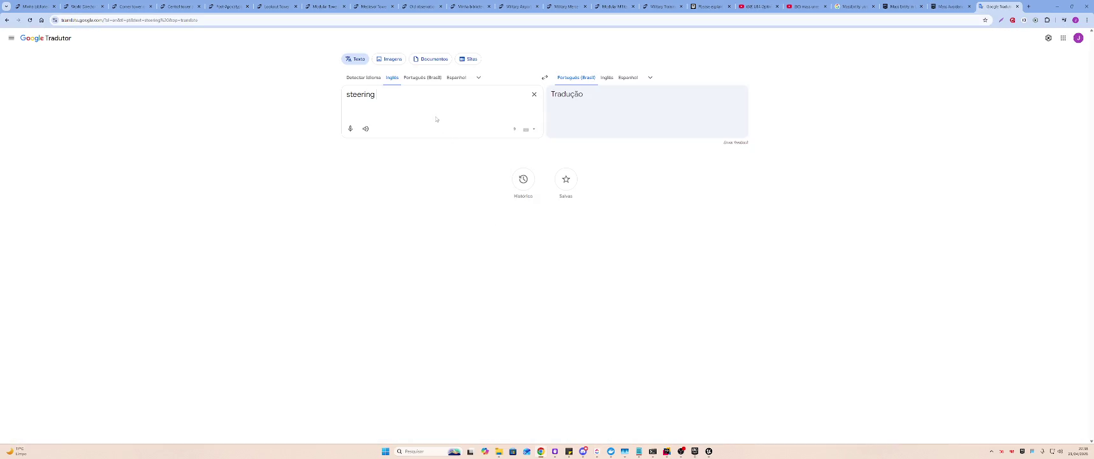
pyautogui.hotkey('ctrl', 'shift', 'Tab')
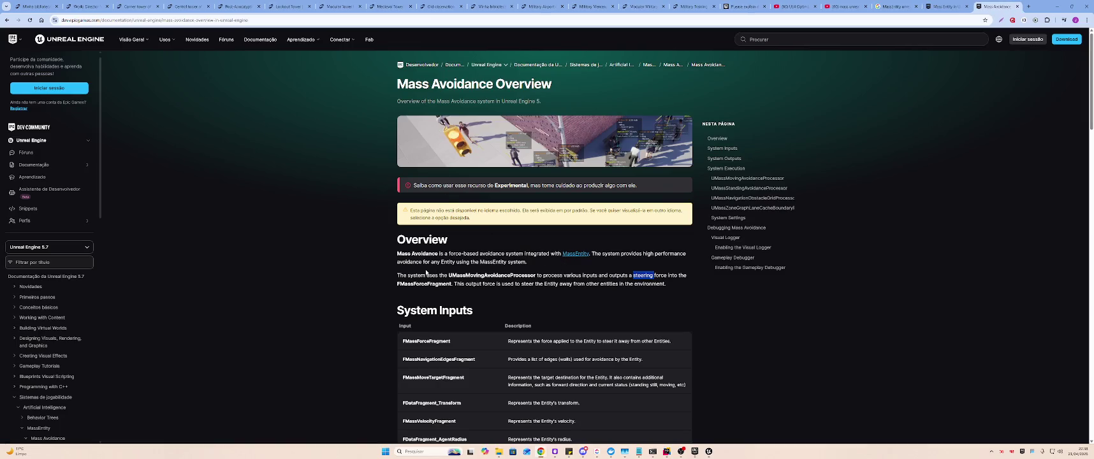
# - Finish reading the avoidance output-force paragraph, then open MassEntity Overview in its own tab
pyautogui.moveTo(400, 283)
pyautogui.mouseDown()
pyautogui.moveTo(477, 294)
pyautogui.moveTo(454, 284)
pyautogui.moveTo(667, 285)
pyautogui.mouseUp()
pyautogui.click(666, 285)
pyautogui.scroll(-2, 667, 285)
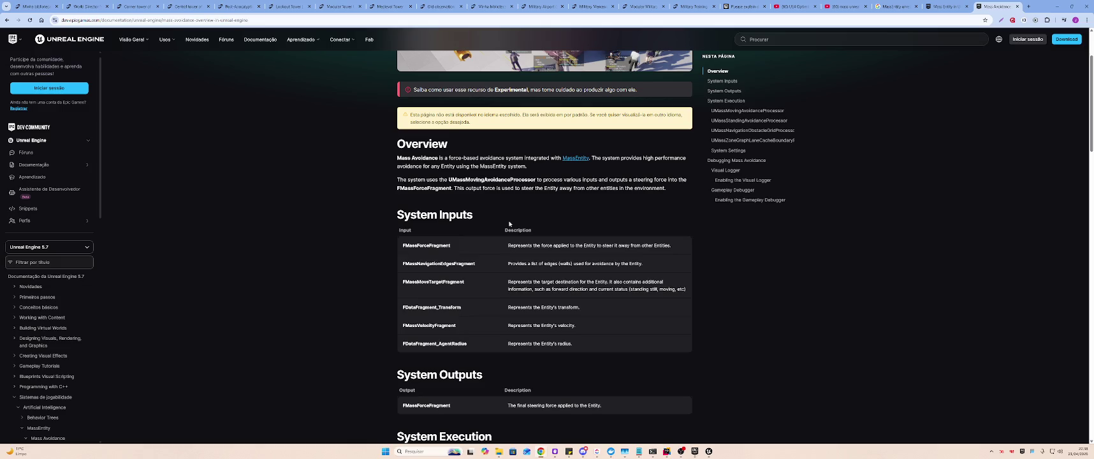
pyautogui.moveTo(520, 247); pyautogui.dragTo(601, 246)
pyautogui.click(601, 213)
pyautogui.hotkey('ctrl', 'shift', 'Tab')
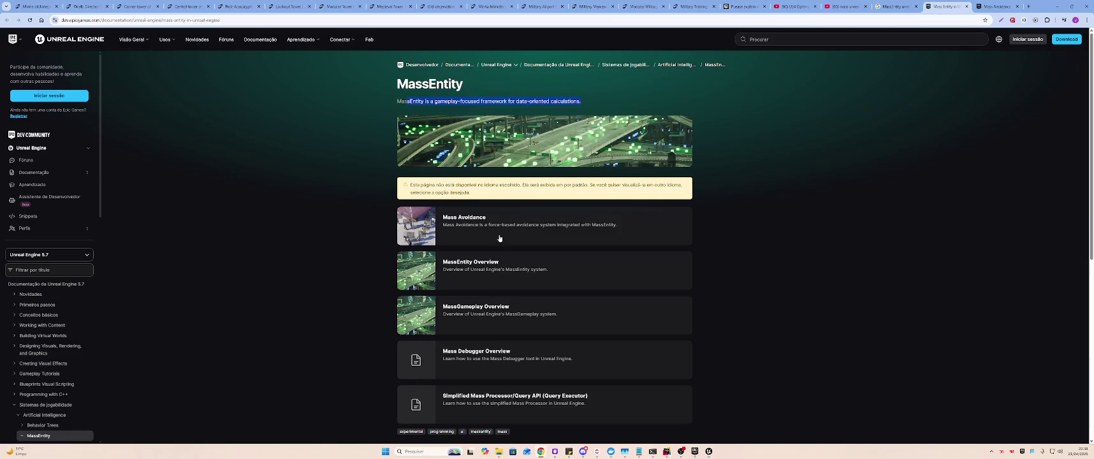
pyautogui.middleClick(507, 268)
pyautogui.hotkey('ctrl', 'Tab')
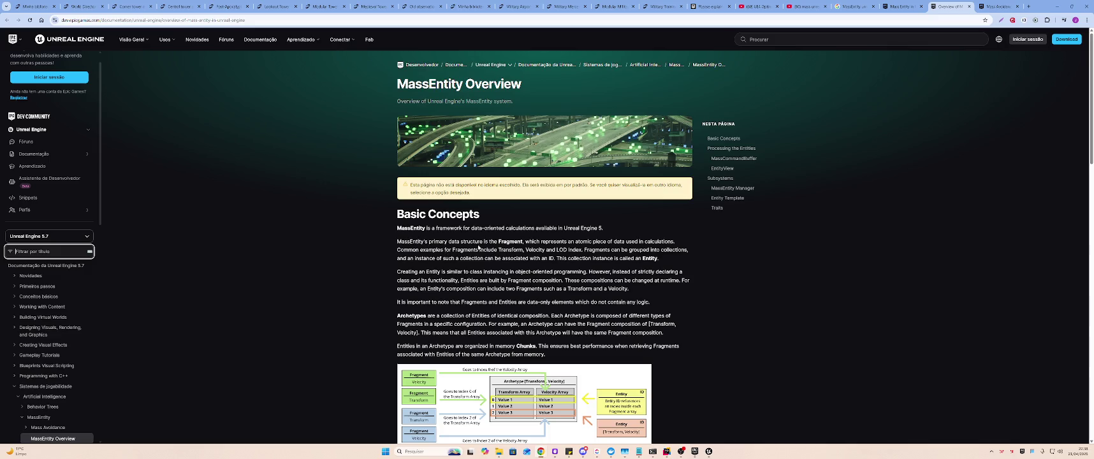
# - Read the Fragments section of the MassEntity Overview article
pyautogui.moveTo(396, 242)
pyautogui.mouseDown()
pyautogui.moveTo(684, 240)
pyautogui.moveTo(413, 251)
pyautogui.moveTo(692, 250)
pyautogui.moveTo(409, 251)
pyautogui.moveTo(696, 253)
pyautogui.moveTo(395, 259)
pyautogui.moveTo(669, 262)
pyautogui.mouseUp()
pyautogui.click(669, 261)
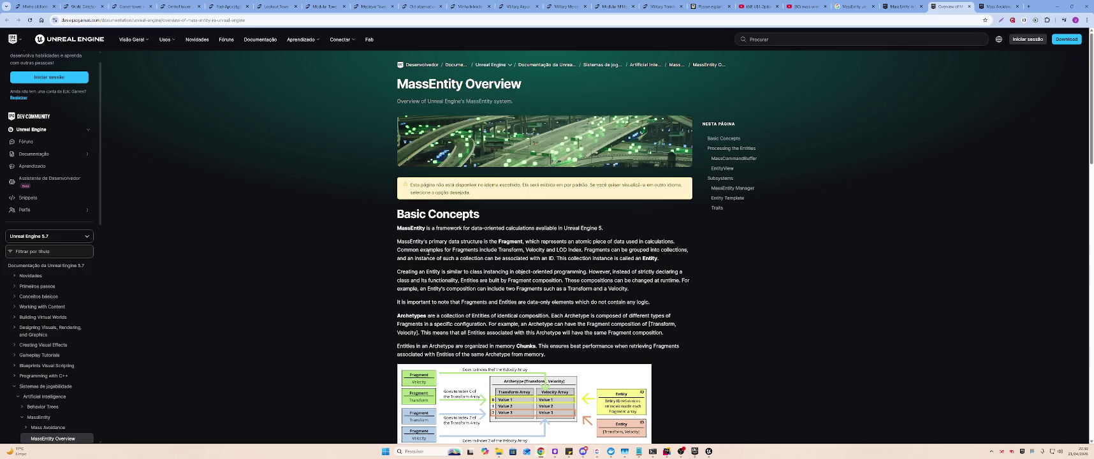
pyautogui.scroll(-2, 427, 258)
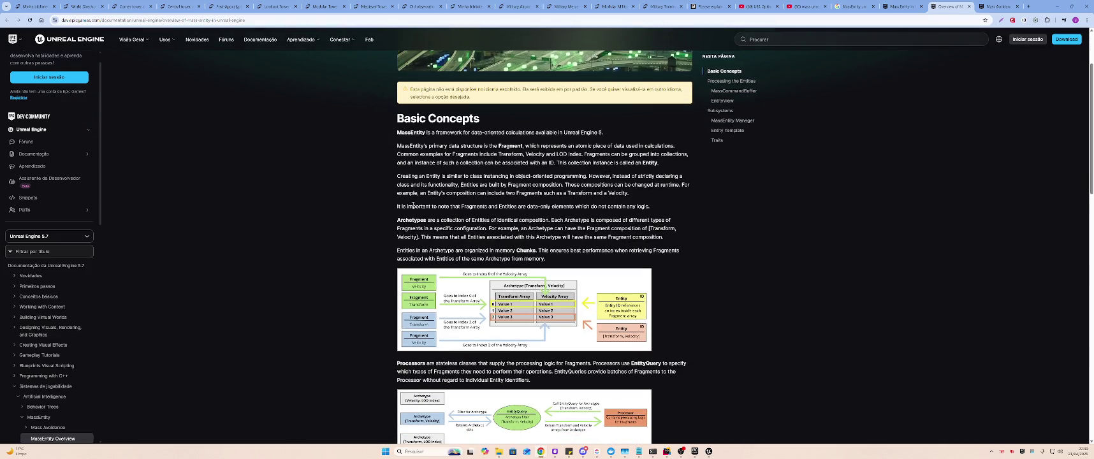
pyautogui.click(401, 172)
pyautogui.moveTo(468, 185); pyautogui.dragTo(489, 185)
pyautogui.scroll(2, 488, 187)
pyautogui.scroll(-1, 487, 185)
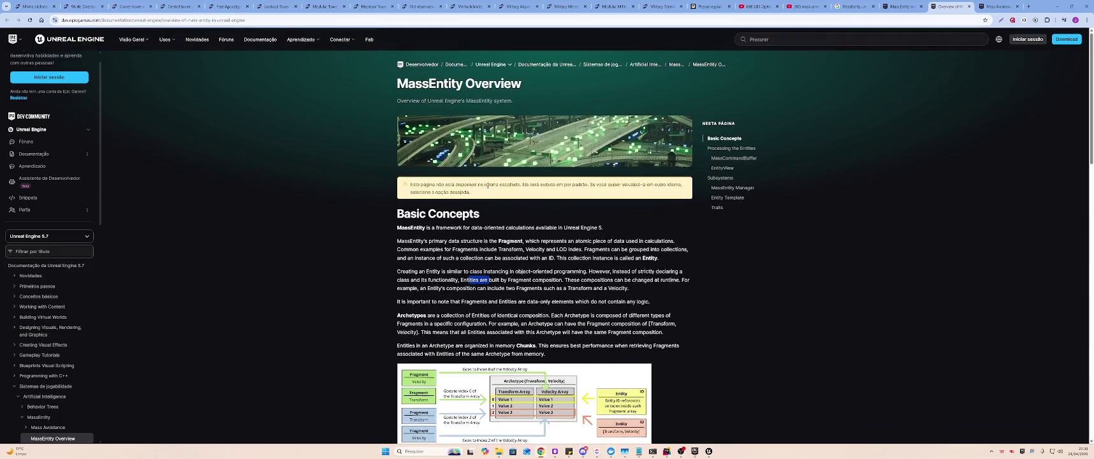
pyautogui.scroll(-2, 488, 187)
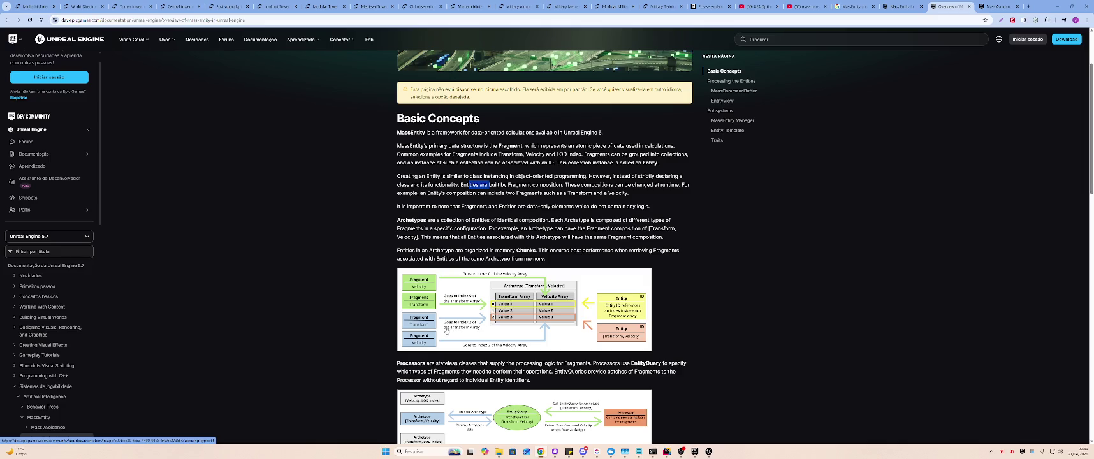
pyautogui.scroll(-1, 514, 333)
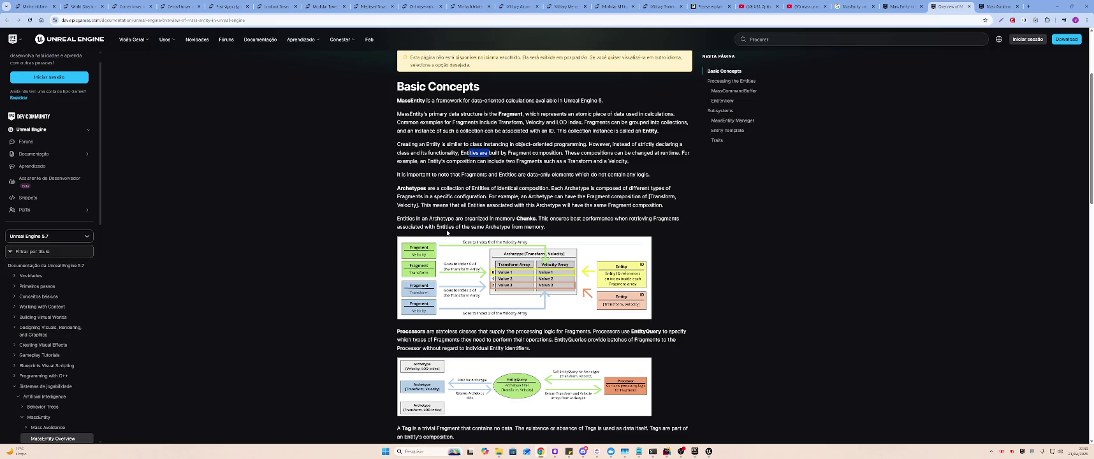
# - Read the Chunks, ChunkFragment through EntityView, and Tag sections
pyautogui.moveTo(398, 219); pyautogui.dragTo(553, 233)
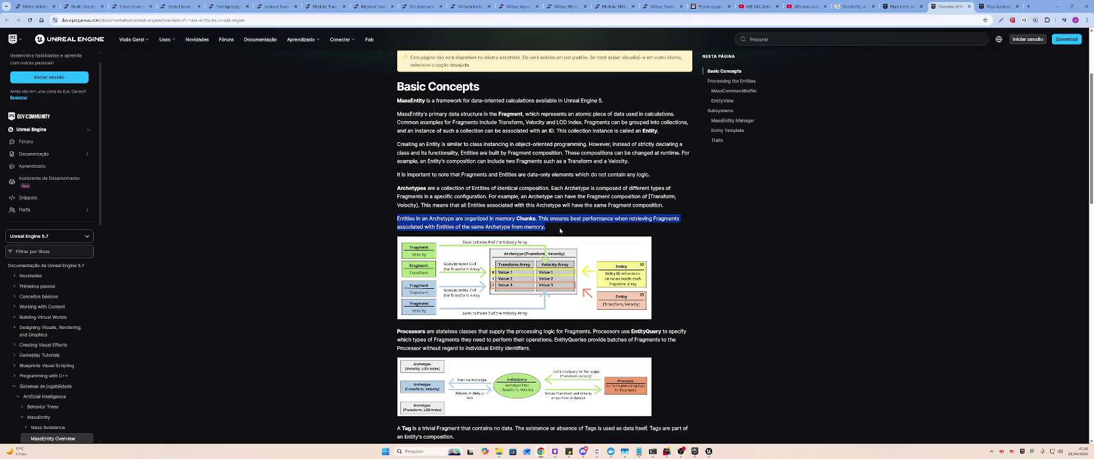
pyautogui.scroll(-1, 510, 246)
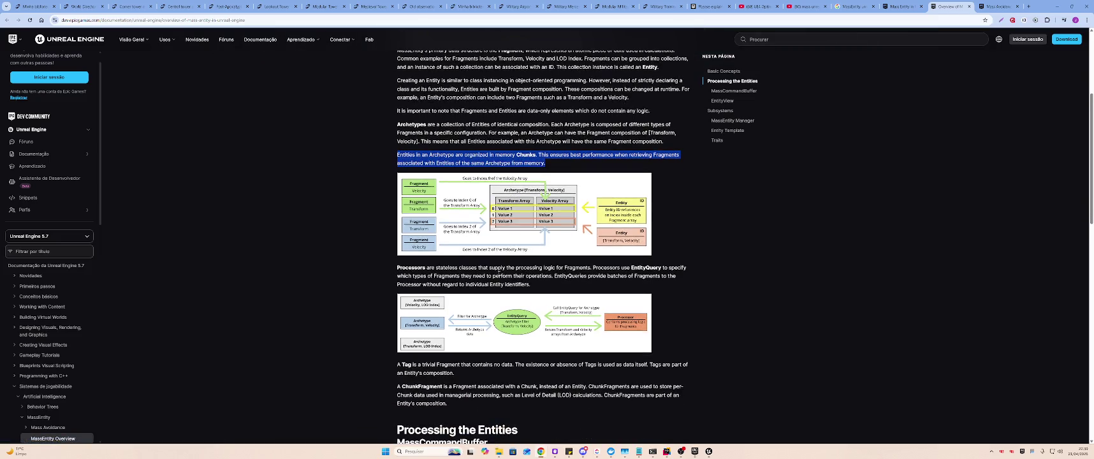
pyautogui.scroll(-4, 494, 274)
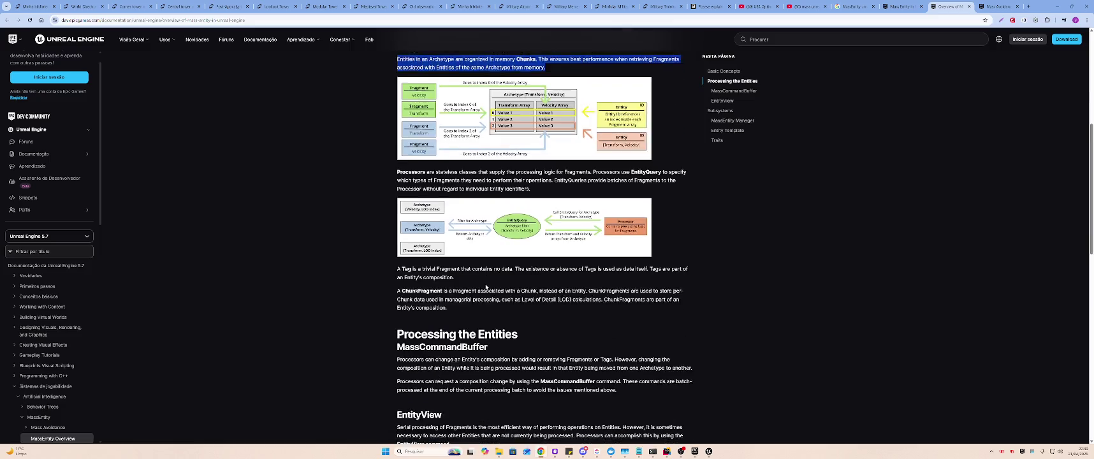
pyautogui.moveTo(395, 165)
pyautogui.mouseDown()
pyautogui.moveTo(518, 212)
pyautogui.moveTo(691, 311)
pyautogui.mouseUp()
pyautogui.click(690, 311)
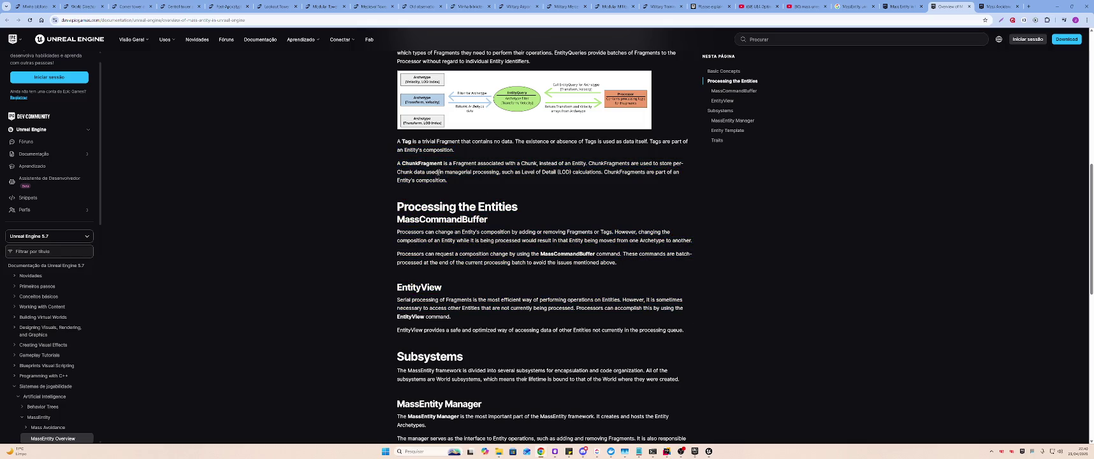
pyautogui.moveTo(396, 142); pyautogui.dragTo(861, 358)
pyautogui.click(861, 357)
# - Read MassEntity Manager through Traits and Processing the Entities, then return to the MassEntity page
pyautogui.scroll(-3, 428, 234)
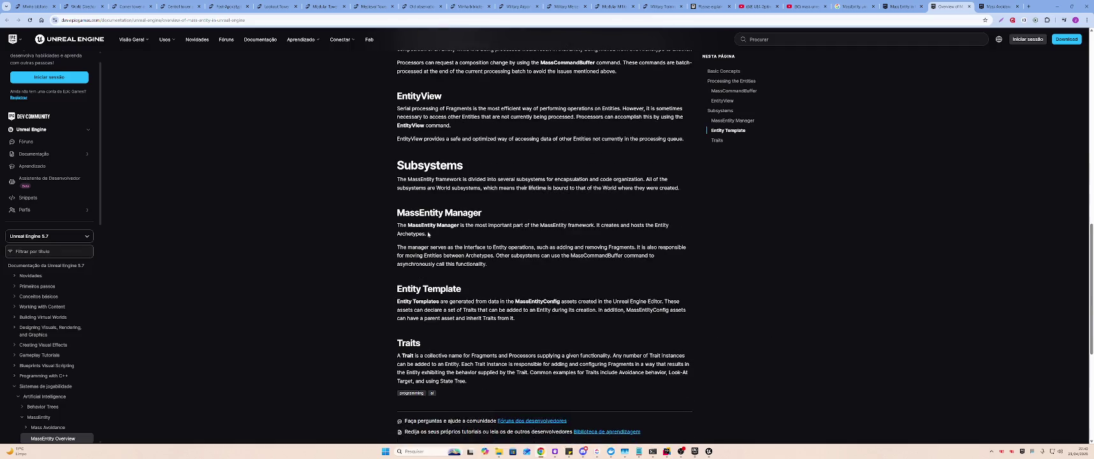
pyautogui.moveTo(391, 217); pyautogui.dragTo(743, 293)
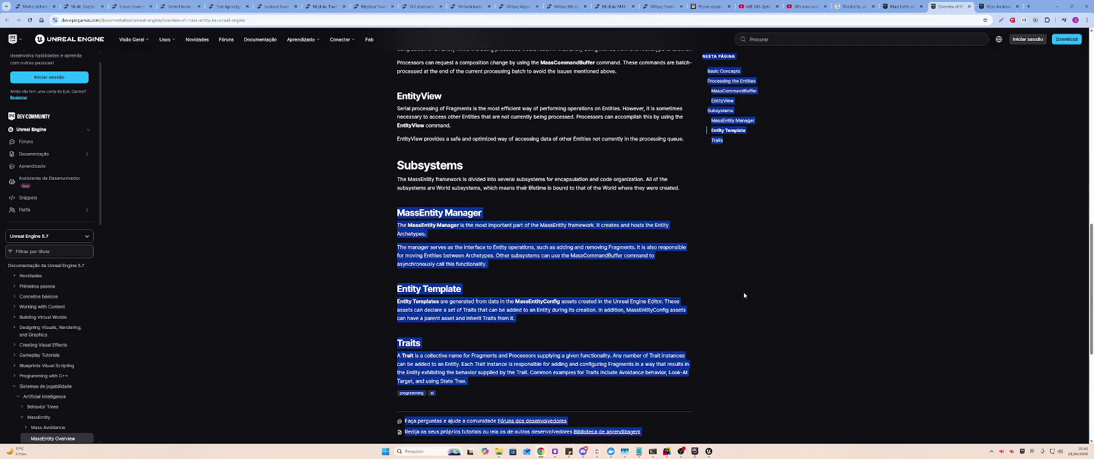
pyautogui.click(744, 293)
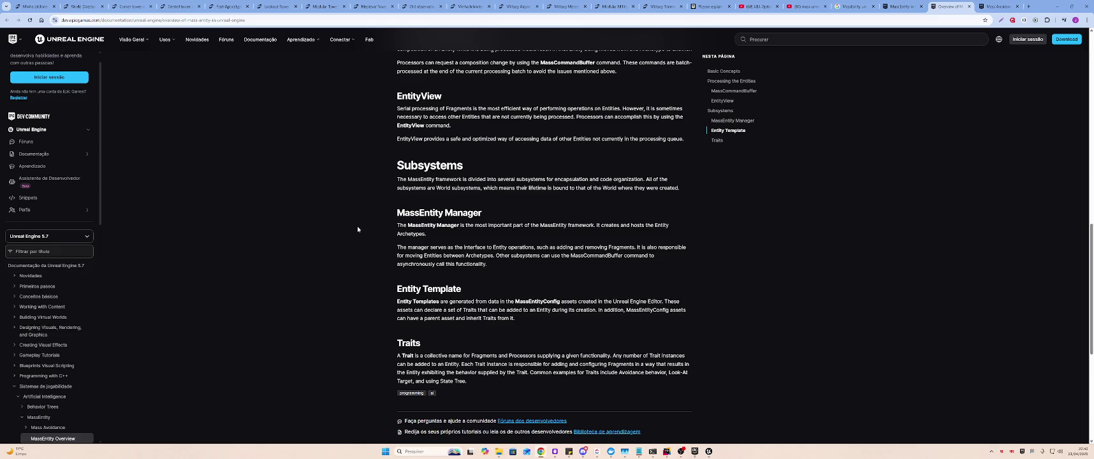
pyautogui.scroll(3, 398, 233)
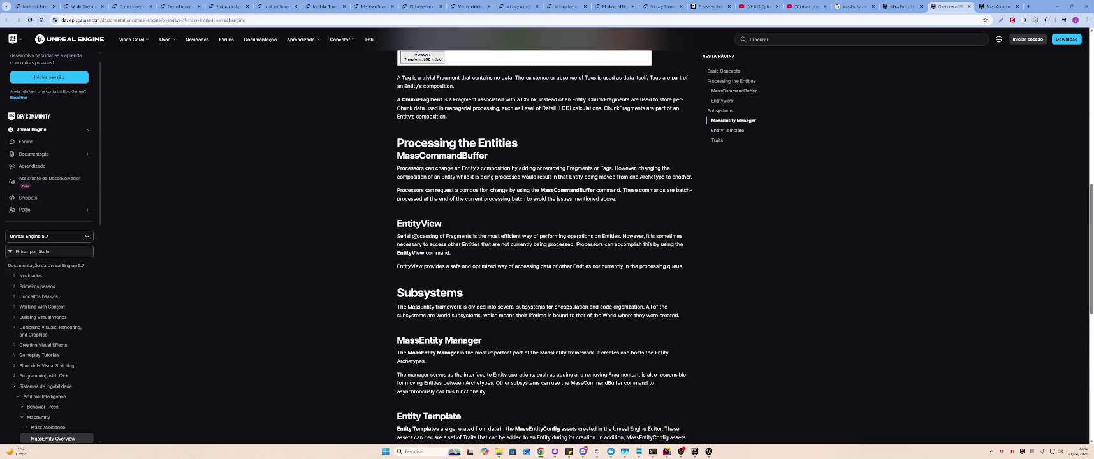
pyautogui.moveTo(400, 149); pyautogui.dragTo(593, 282)
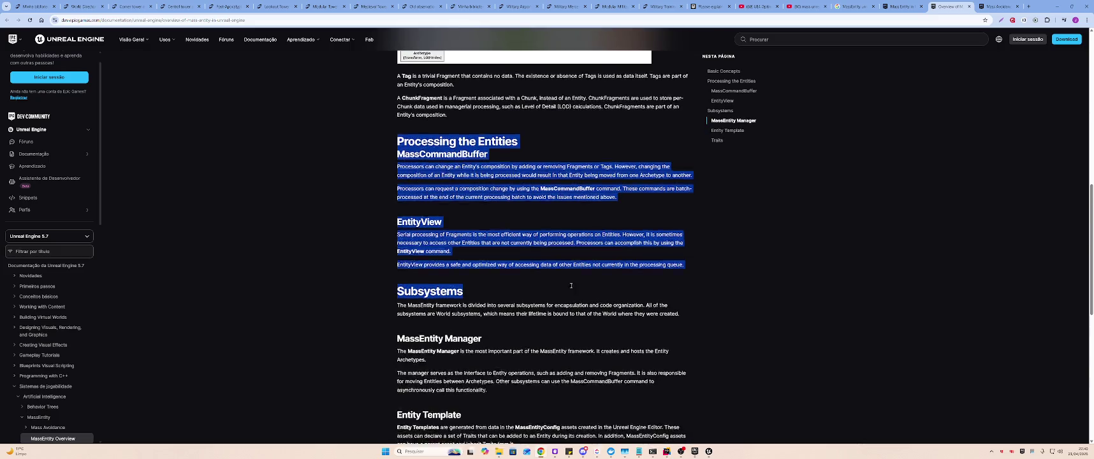
pyautogui.scroll(-3, 577, 282)
pyautogui.click(557, 291)
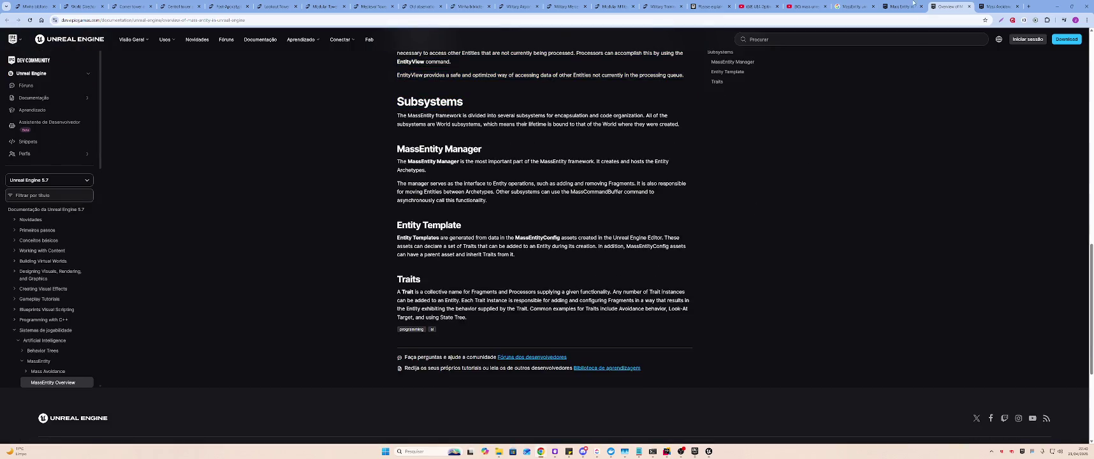
pyautogui.click(914, 3)
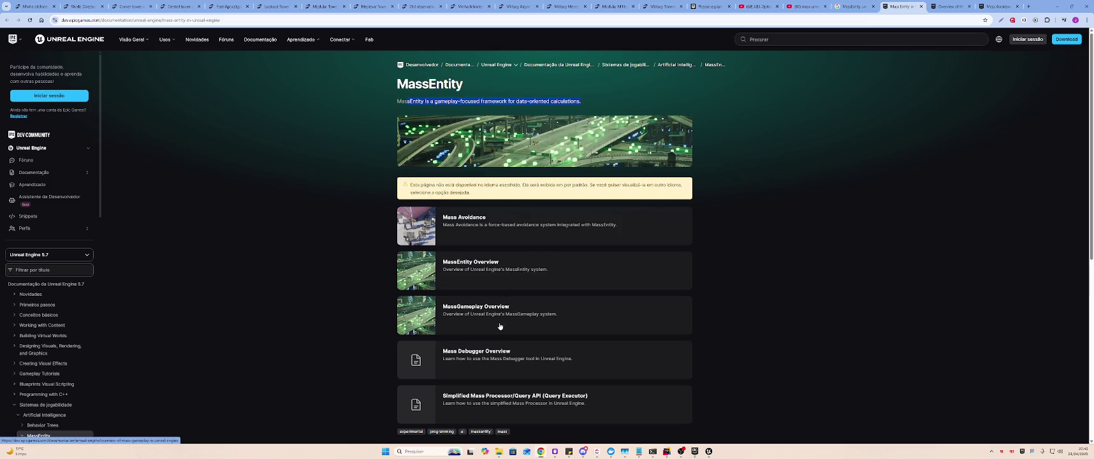
# - Reread the MassEntity docs page, clearing the highlighted description text
pyautogui.scroll(-1, 476, 357)
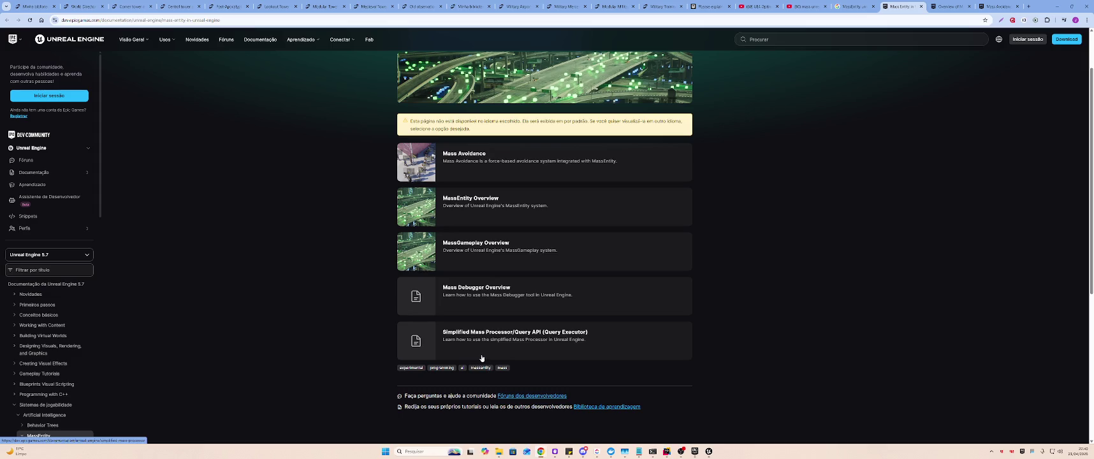
pyautogui.scroll(1, 482, 358)
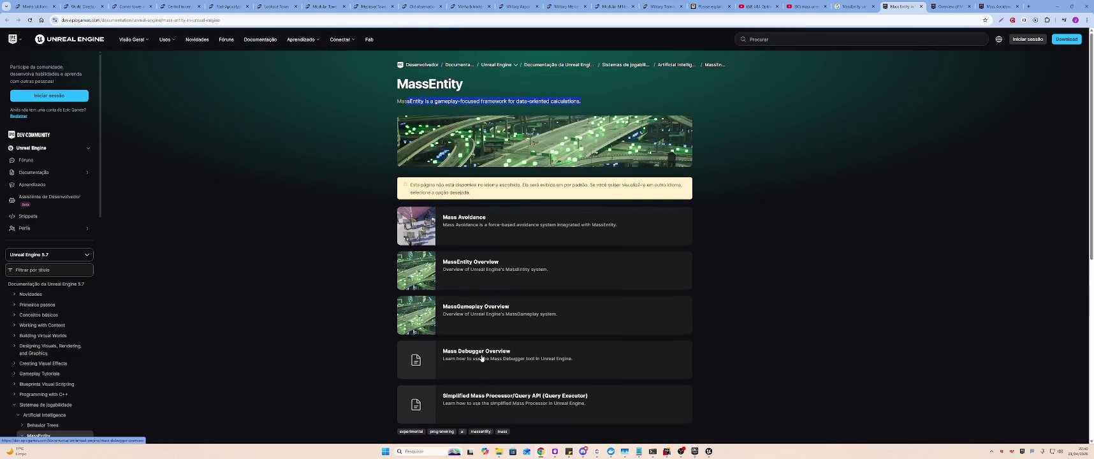
pyautogui.click(544, 195)
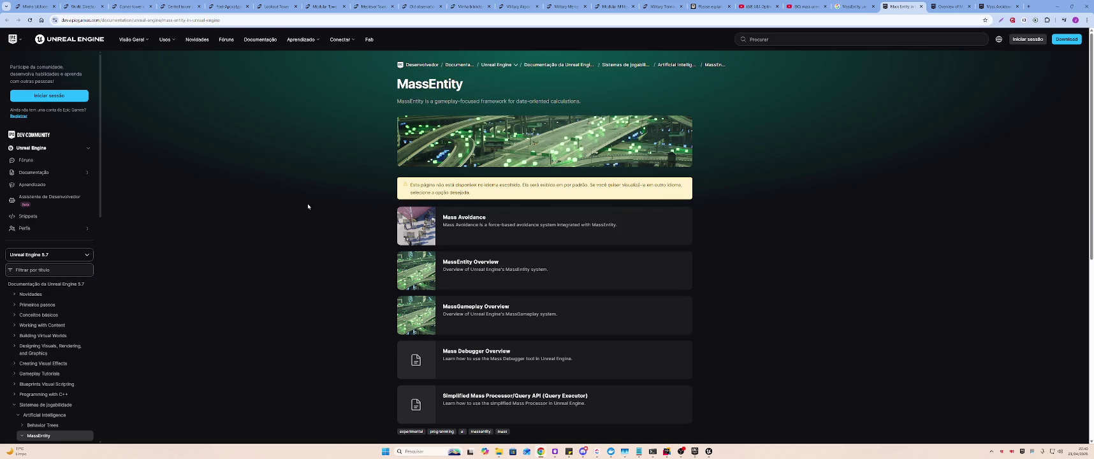
pyautogui.scroll(1, 486, 93)
pyautogui.scroll(-8, 486, 210)
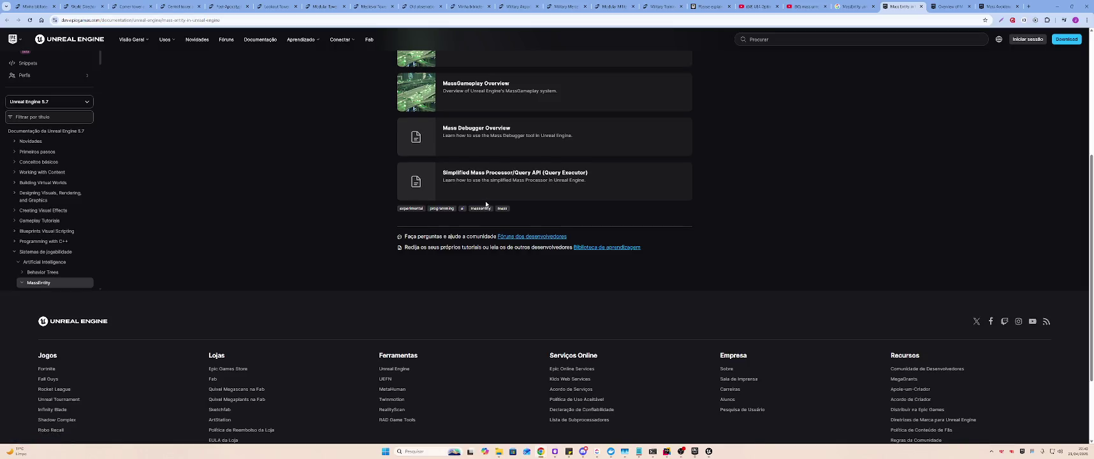
pyautogui.scroll(5, 486, 210)
pyautogui.scroll(3, 486, 210)
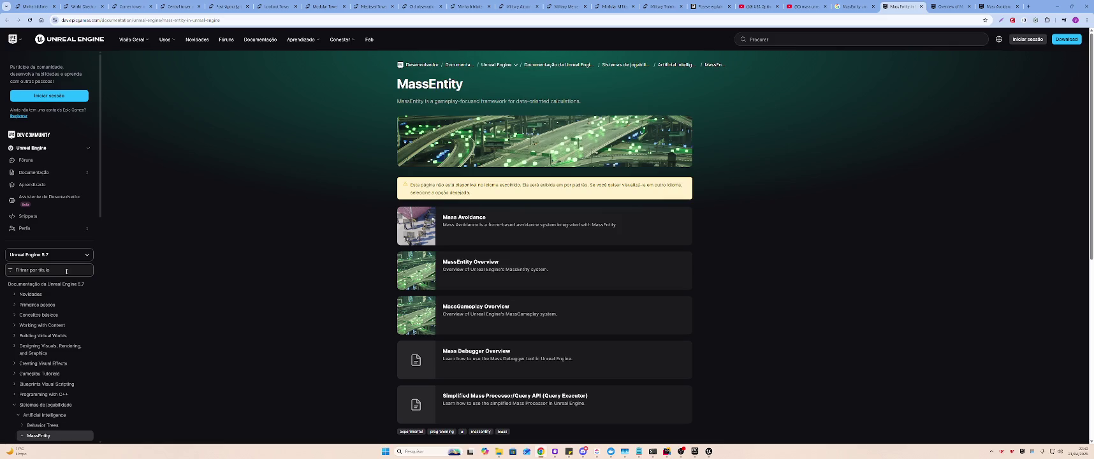
pyautogui.scroll(-3, 51, 261)
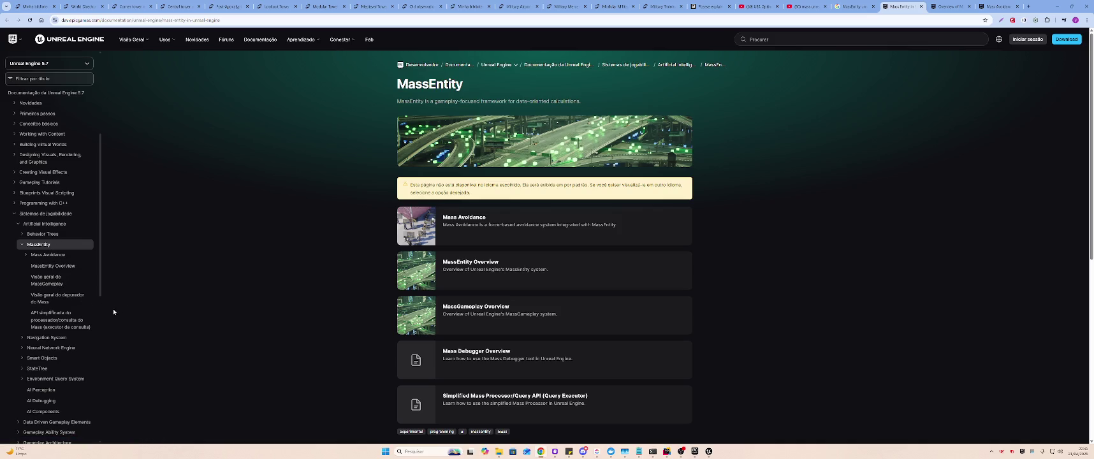
pyautogui.scroll(-1, 91, 320)
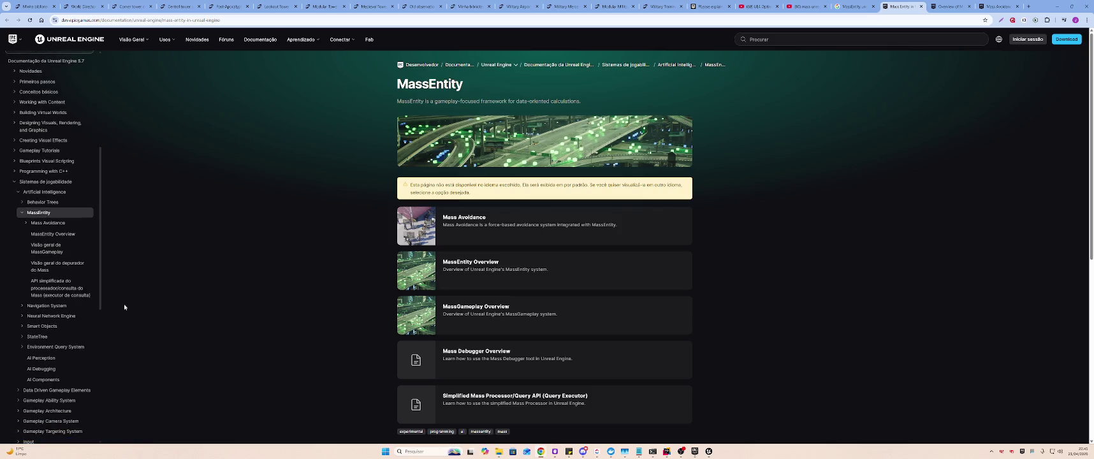
pyautogui.scroll(5, 117, 301)
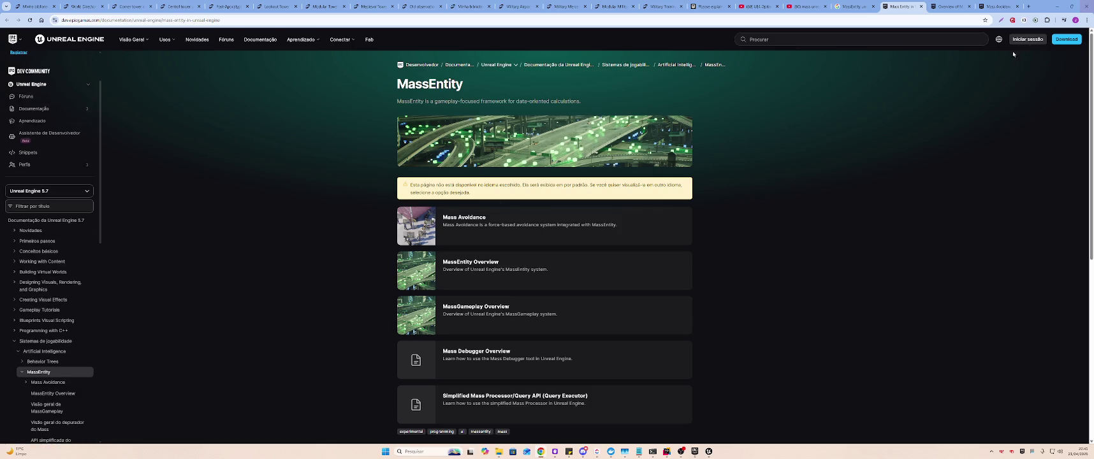
# - Cycle through the search and docs tabs, rereading the Mass Avoidance Overview introduction
pyautogui.click(855, 7)
pyautogui.click(899, 5)
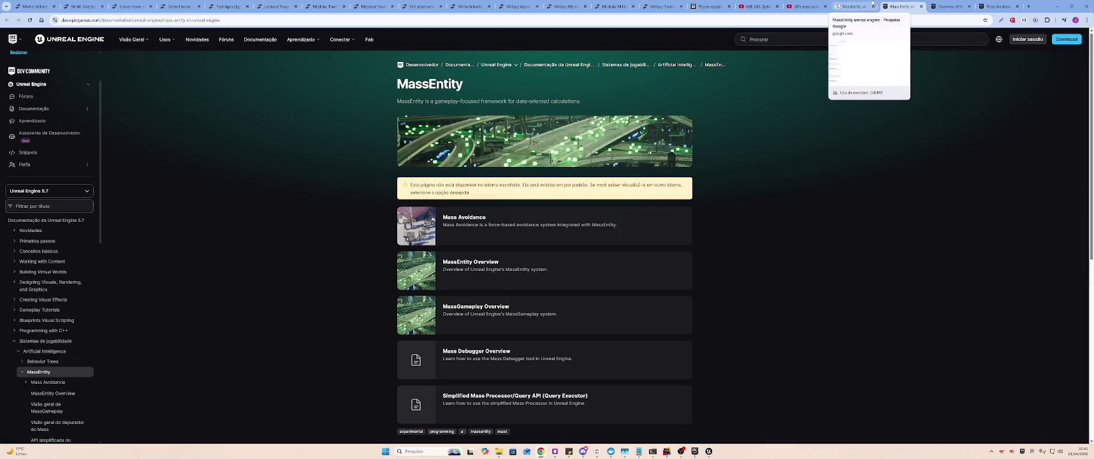
pyautogui.click(872, 3)
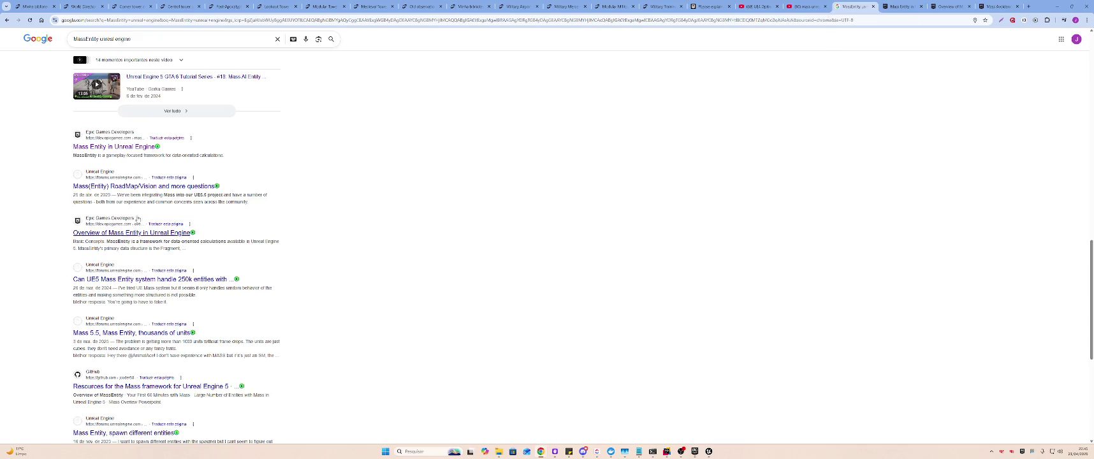
pyautogui.click(943, 3)
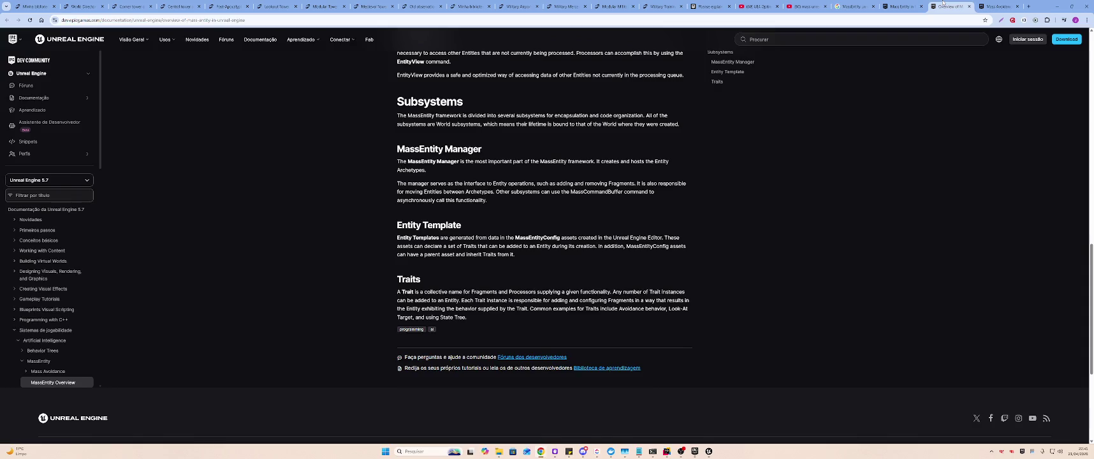
pyautogui.click(988, 5)
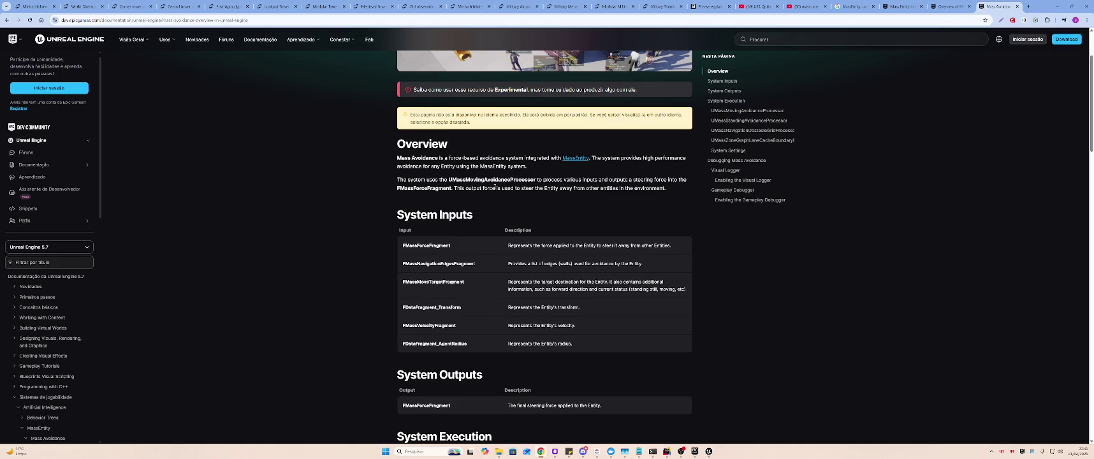
pyautogui.scroll(2, 495, 186)
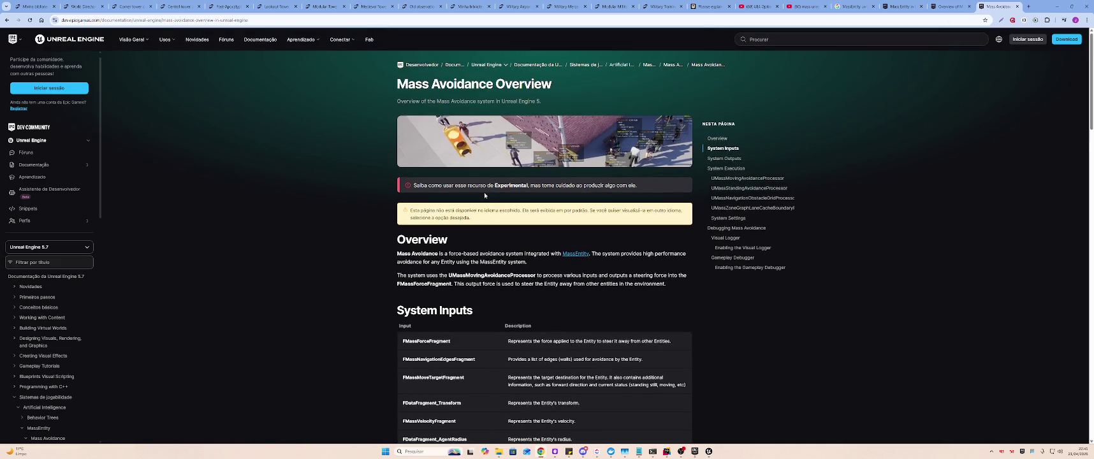
pyautogui.tripleClick(511, 258)
pyautogui.click(510, 258)
pyautogui.scroll(-3, 492, 273)
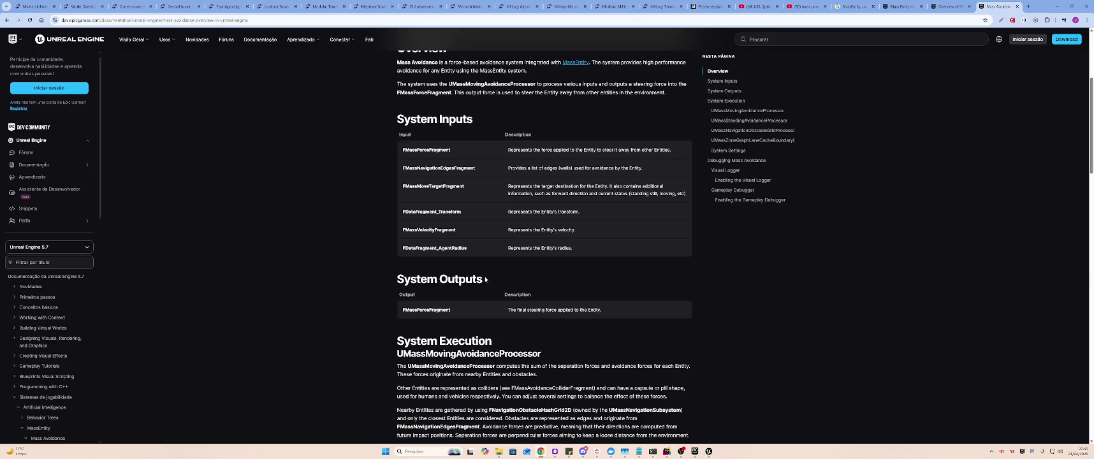
pyautogui.scroll(-3, 484, 279)
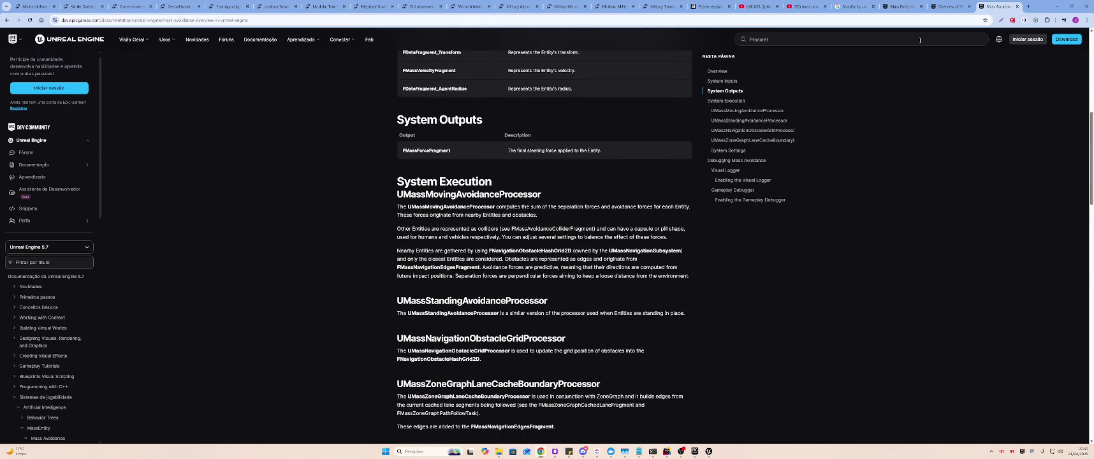
# - Open the 'Mass 5.5, Mass Entity, thousands of units' forum thread from the results
pyautogui.click(853, 6)
pyautogui.scroll(-1, 186, 297)
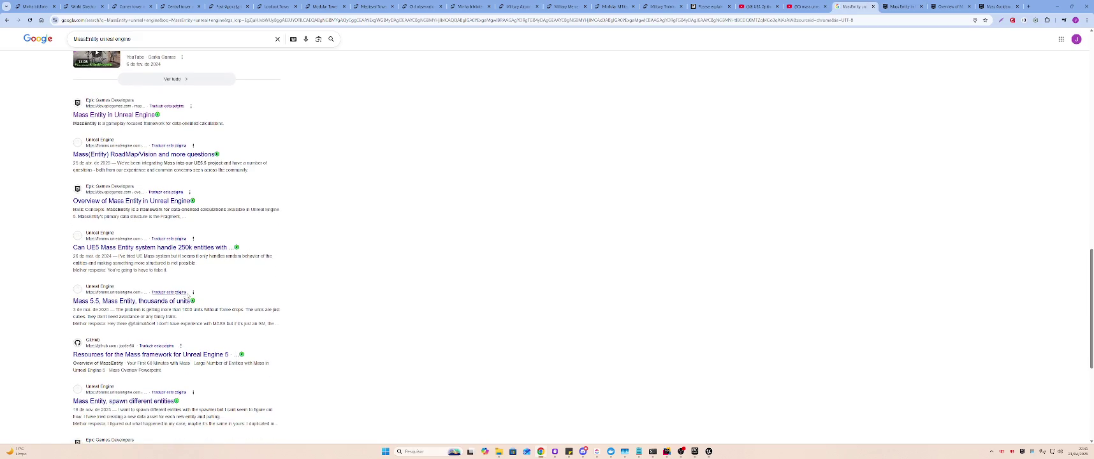
pyautogui.middleClick(183, 306)
pyautogui.click(861, 6)
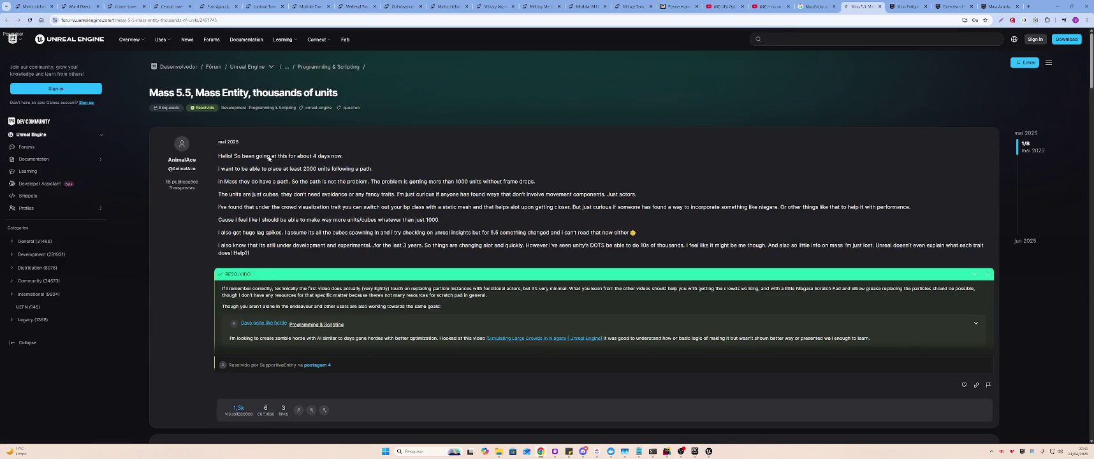
pyautogui.moveTo(219, 156)
pyautogui.mouseDown()
pyautogui.moveTo(343, 156)
pyautogui.moveTo(220, 168)
pyautogui.moveTo(373, 167)
pyautogui.mouseUp()
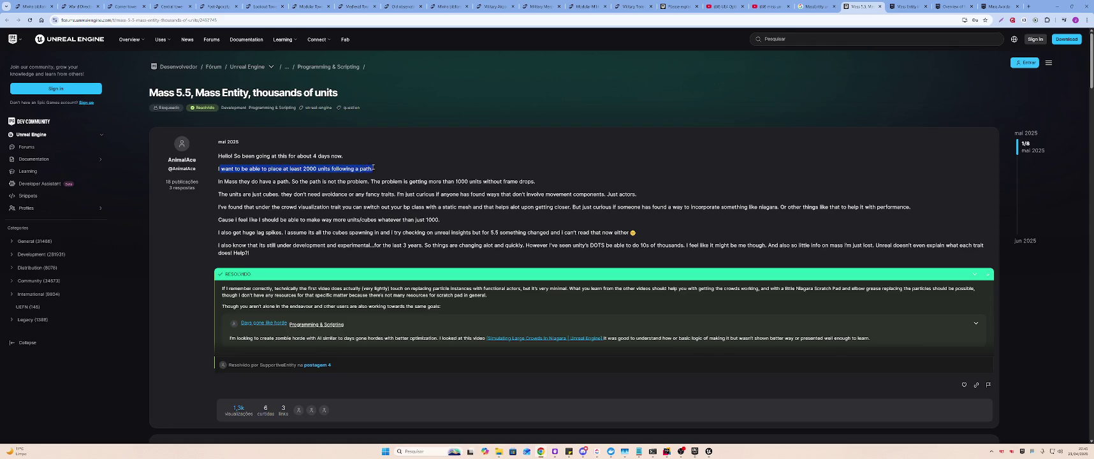
pyautogui.click(351, 167)
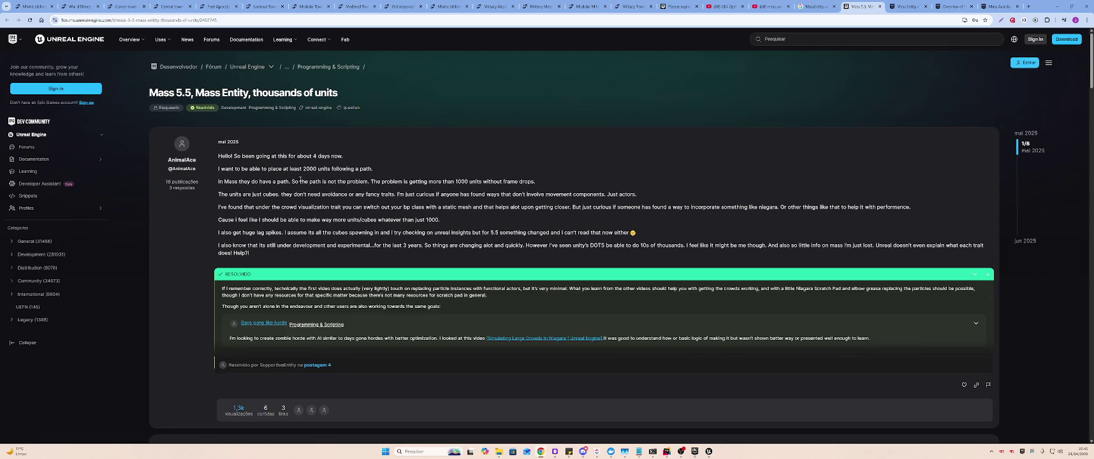
pyautogui.moveTo(230, 179); pyautogui.dragTo(544, 185)
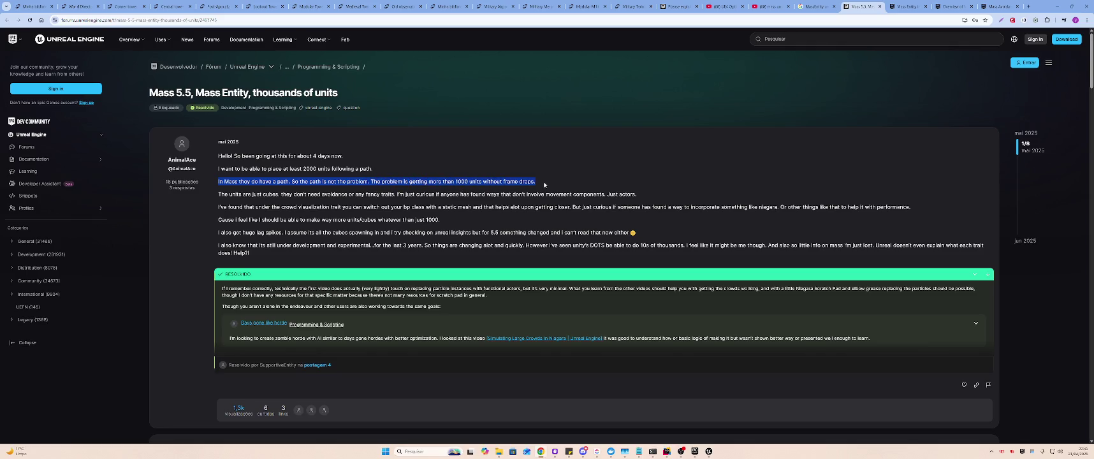
pyautogui.click(226, 196)
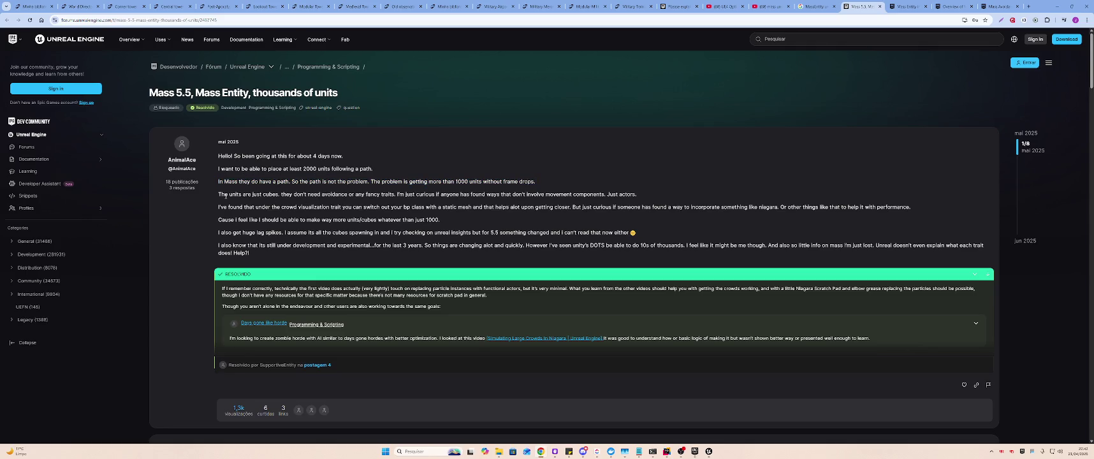
pyautogui.moveTo(217, 196)
pyautogui.mouseDown()
pyautogui.moveTo(619, 194)
pyautogui.moveTo(374, 208)
pyautogui.moveTo(225, 193)
pyautogui.moveTo(638, 194)
pyautogui.mouseUp()
# - Read the thread's remarks on movement components, crowd visualization trait, lag spikes, and Mass being experimental
pyautogui.click(665, 195)
pyautogui.moveTo(440, 194); pyautogui.dragTo(678, 207)
pyautogui.click(620, 202)
pyautogui.moveTo(237, 207)
pyautogui.mouseDown()
pyautogui.moveTo(271, 217)
pyautogui.moveTo(598, 208)
pyautogui.moveTo(487, 217)
pyautogui.mouseUp()
pyautogui.click(486, 217)
pyautogui.moveTo(212, 234); pyautogui.dragTo(638, 233)
pyautogui.click(577, 234)
pyautogui.moveTo(492, 233); pyautogui.dragTo(636, 233)
pyautogui.click(665, 235)
pyautogui.moveTo(243, 244)
pyautogui.mouseDown()
pyautogui.moveTo(507, 256)
pyautogui.moveTo(738, 246)
pyautogui.moveTo(704, 265)
pyautogui.moveTo(652, 246)
pyautogui.moveTo(723, 246)
pyautogui.moveTo(588, 232)
pyautogui.moveTo(220, 233)
pyautogui.moveTo(217, 246)
pyautogui.moveTo(816, 243)
pyautogui.moveTo(502, 274)
pyautogui.moveTo(224, 258)
pyautogui.moveTo(258, 288)
pyautogui.moveTo(923, 291)
pyautogui.moveTo(378, 290)
pyautogui.moveTo(263, 307)
pyautogui.moveTo(474, 309)
pyautogui.mouseUp()
# - Open the linked 'Simulating Large Crowds In Niagara' video in a new tab and switch to it
pyautogui.click(779, 237)
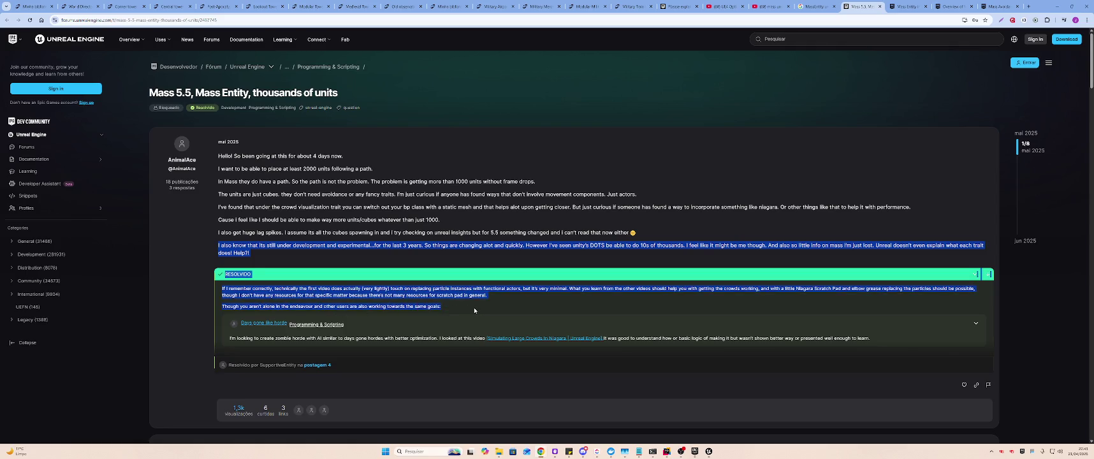
pyautogui.click(474, 309)
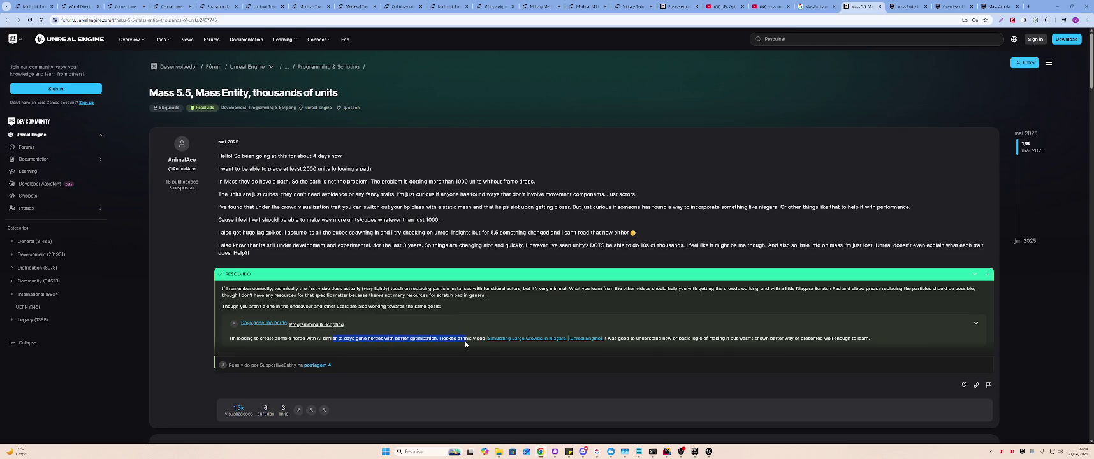
pyautogui.click(547, 351)
pyautogui.middleClick(534, 339)
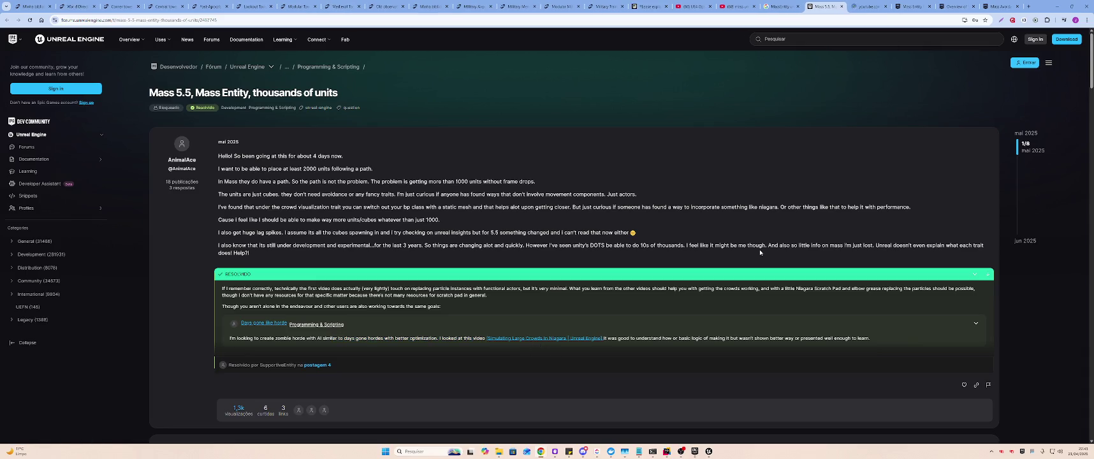
pyautogui.click(874, 5)
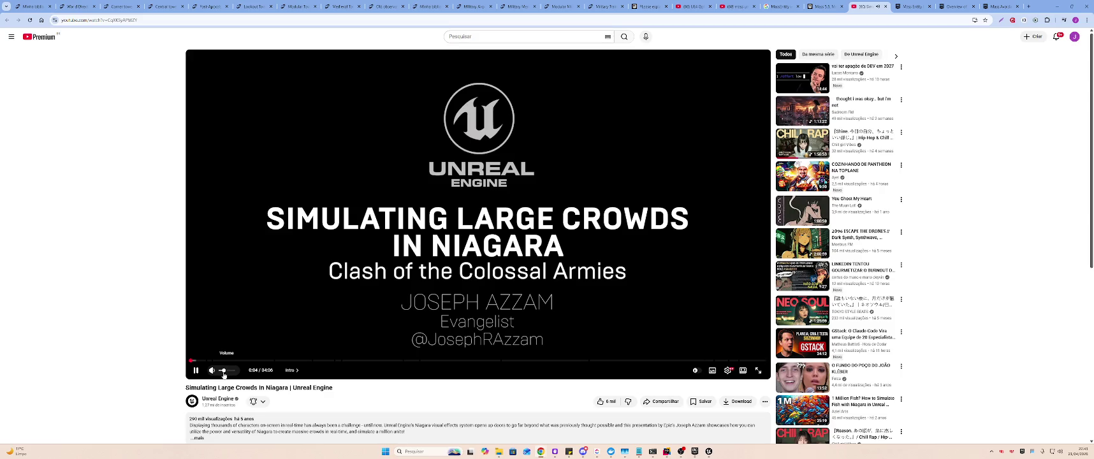
# - Watch the Niagara crowd-simulation talk fullscreen, pausing once, then bring up the playback speed options
pyautogui.click(757, 371)
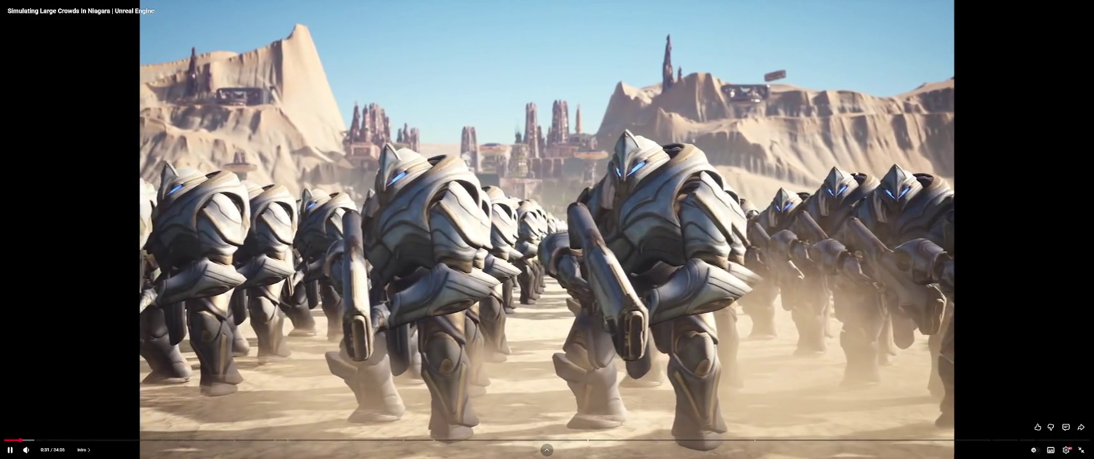
pyautogui.click(857, 172)
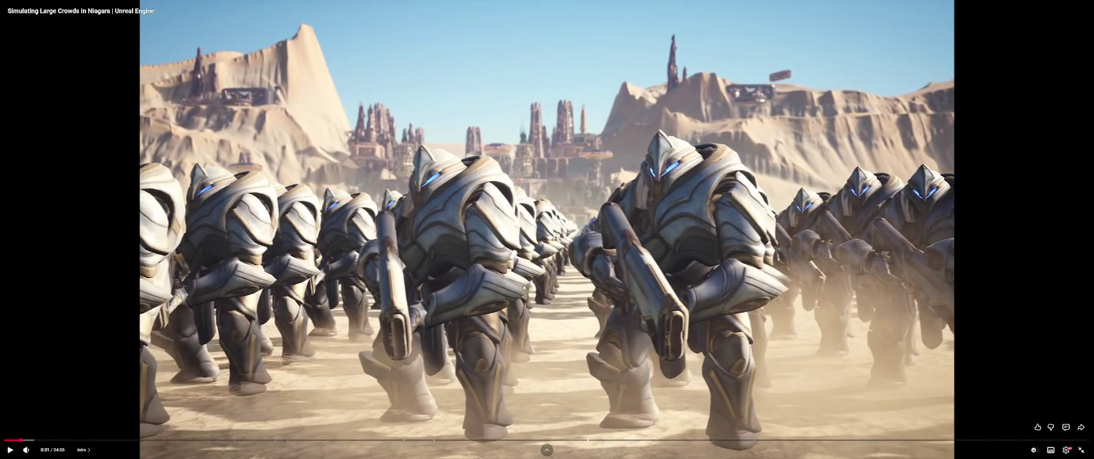
pyautogui.click(725, 225)
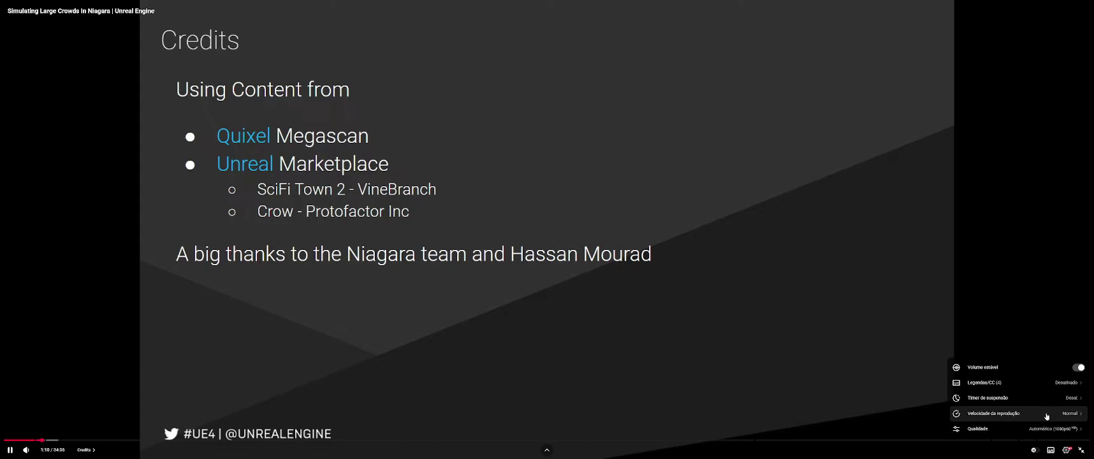
pyautogui.click(1045, 416)
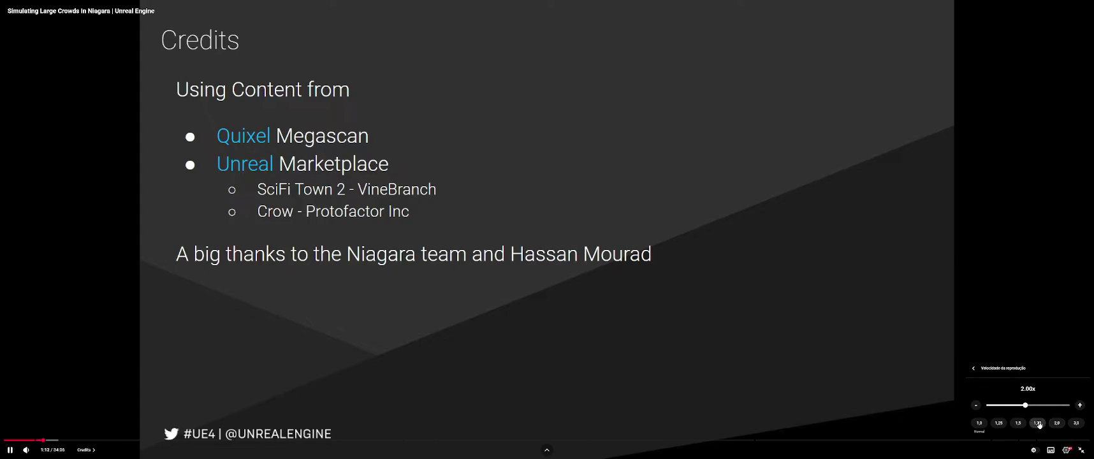
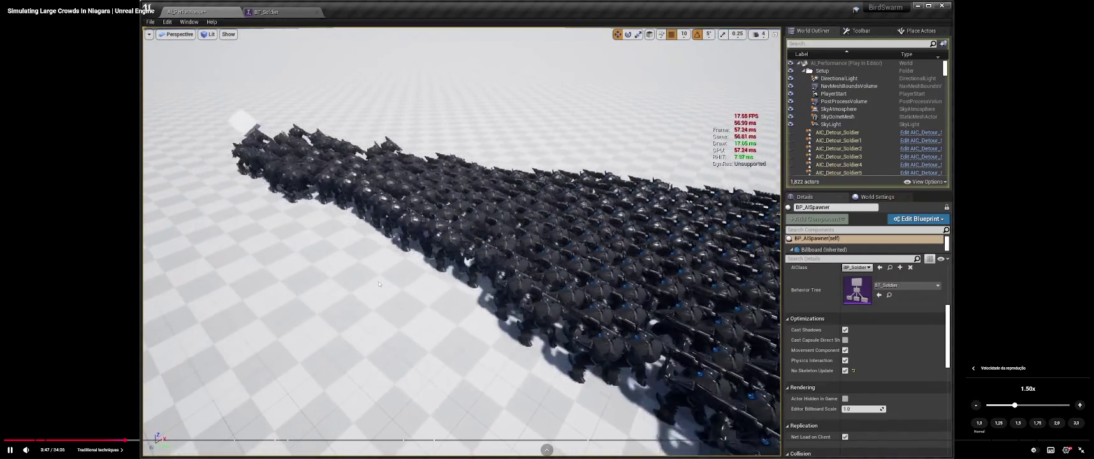
# - Dismiss the playback-speed panel and skip the talk back twice to rewatch the crowd demo
pyautogui.click(384, 278)
pyautogui.press('Left')
pyautogui.press('Left')
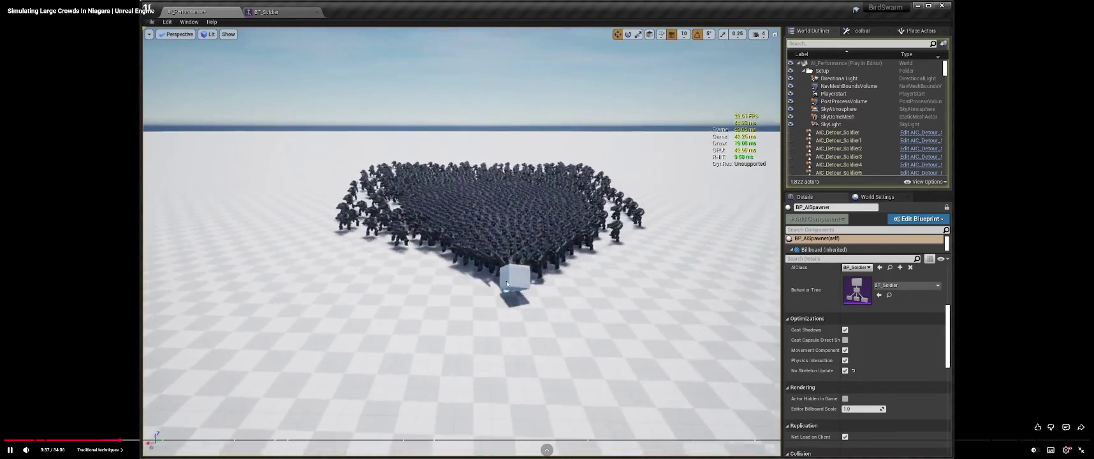
pyautogui.press('Left')
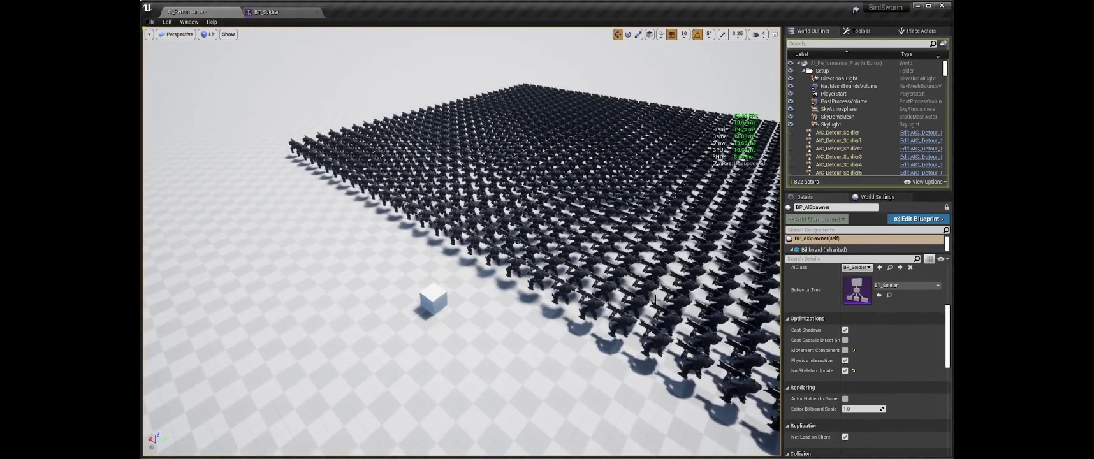
pyautogui.moveTo(474, 297)
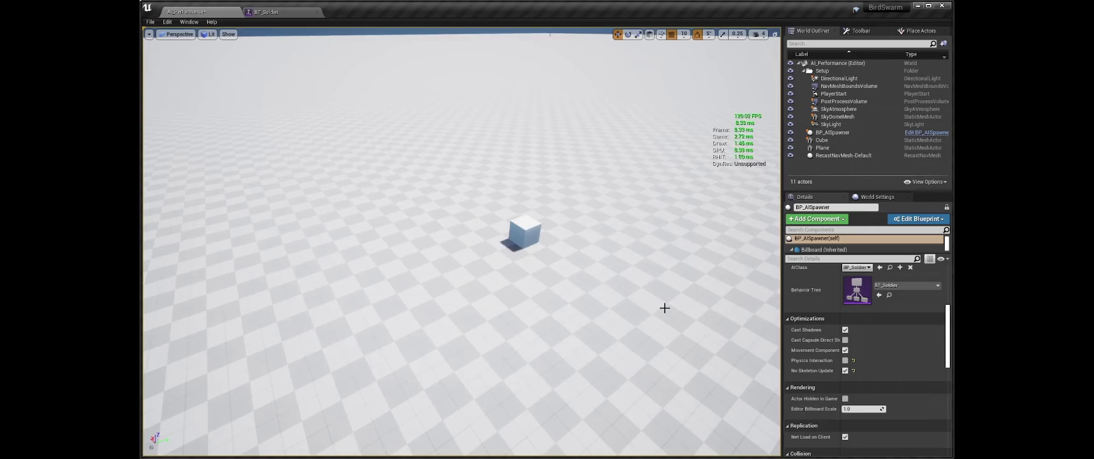
pyautogui.moveTo(706, 213)
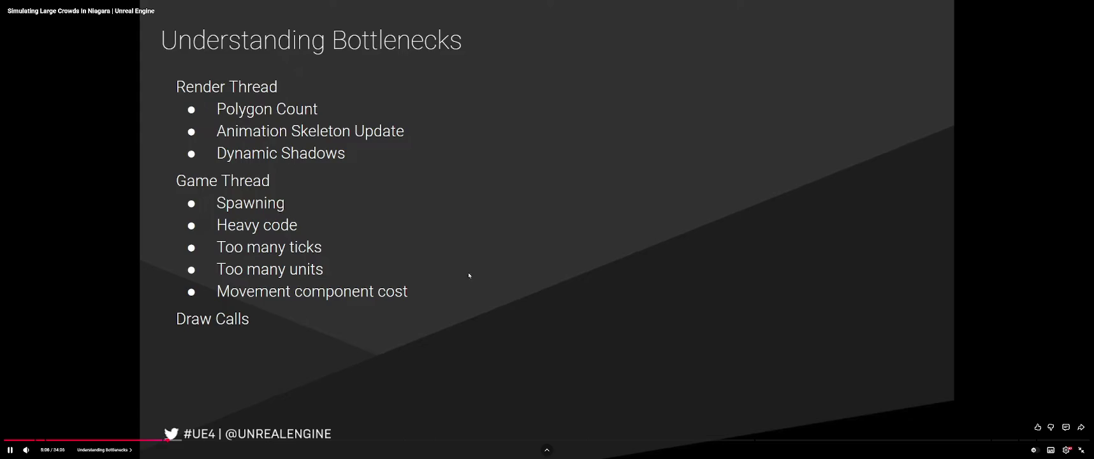
# - Try playback speeds 2x, 3x, 1.75x and 3x, finally settling on 1.75x
pyautogui.click(1066, 450)
pyautogui.click(1052, 414)
pyautogui.click(1060, 423)
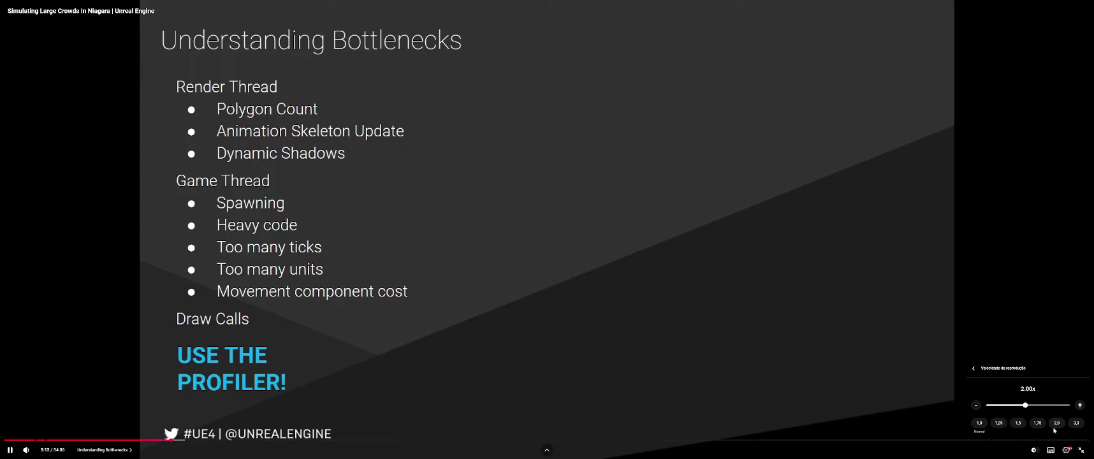
pyautogui.click(1077, 423)
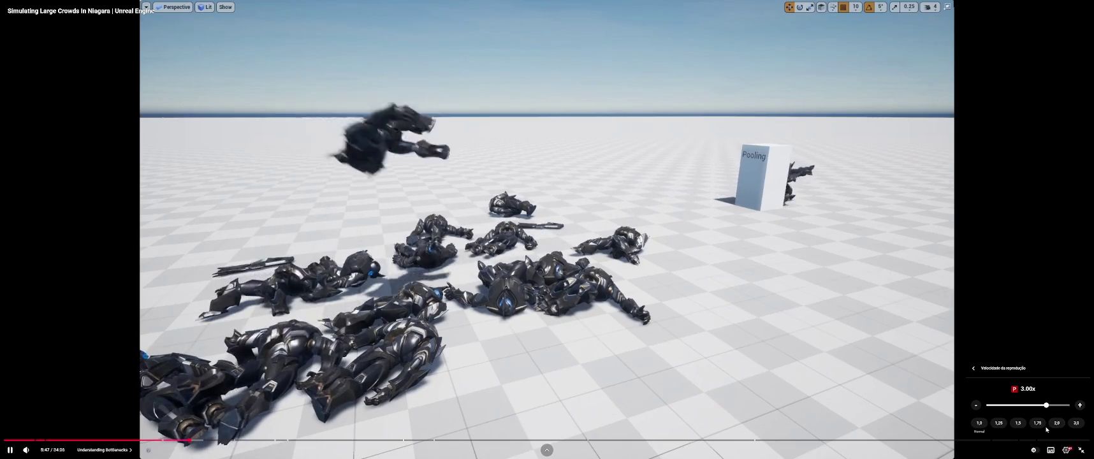
pyautogui.click(1043, 426)
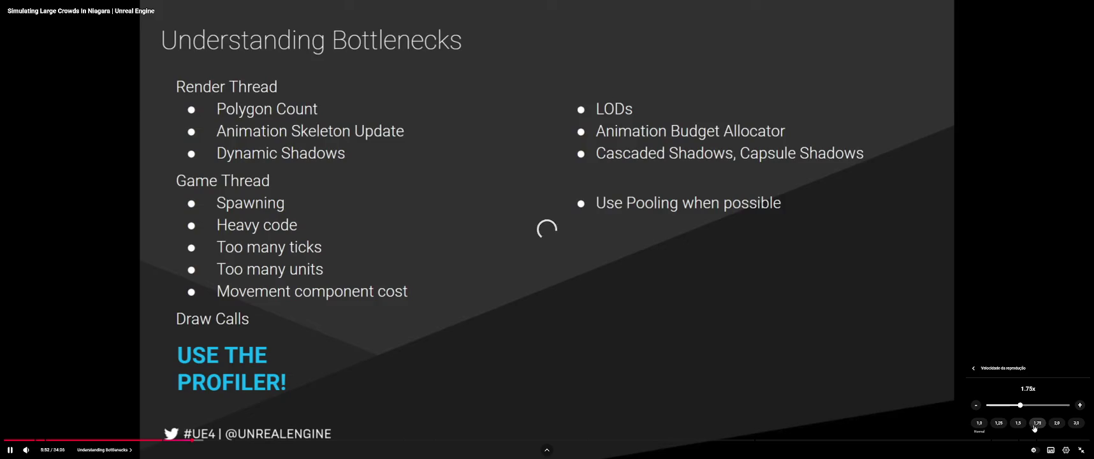
pyautogui.click(1077, 424)
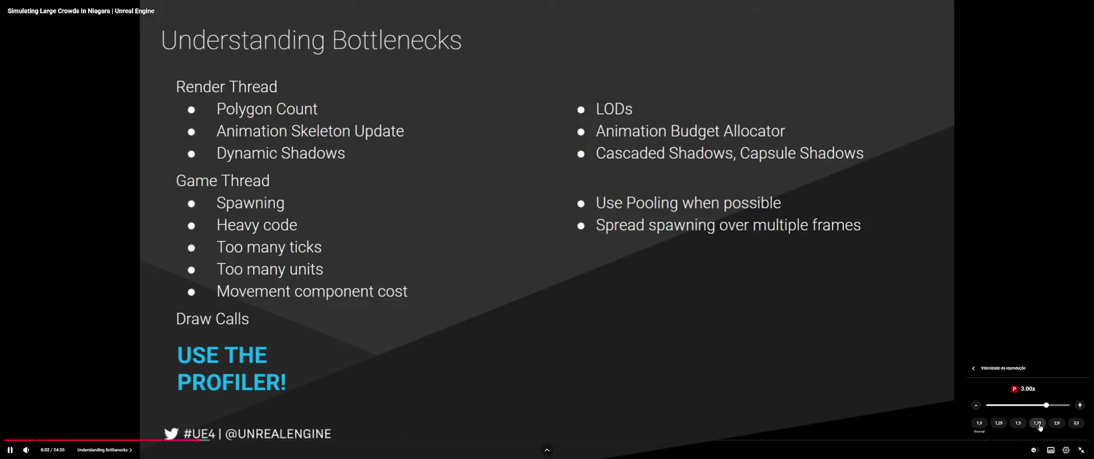
pyautogui.click(1038, 424)
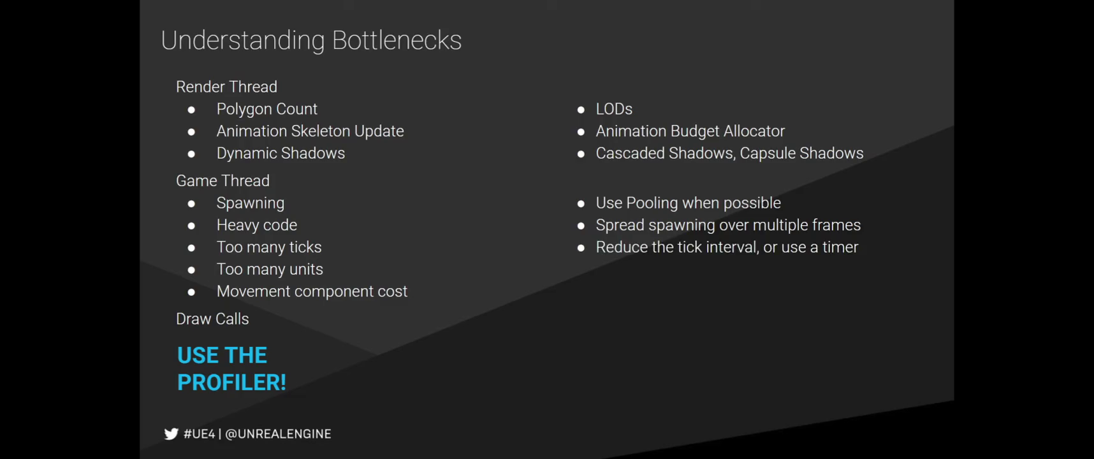
pyautogui.moveTo(994, 240)
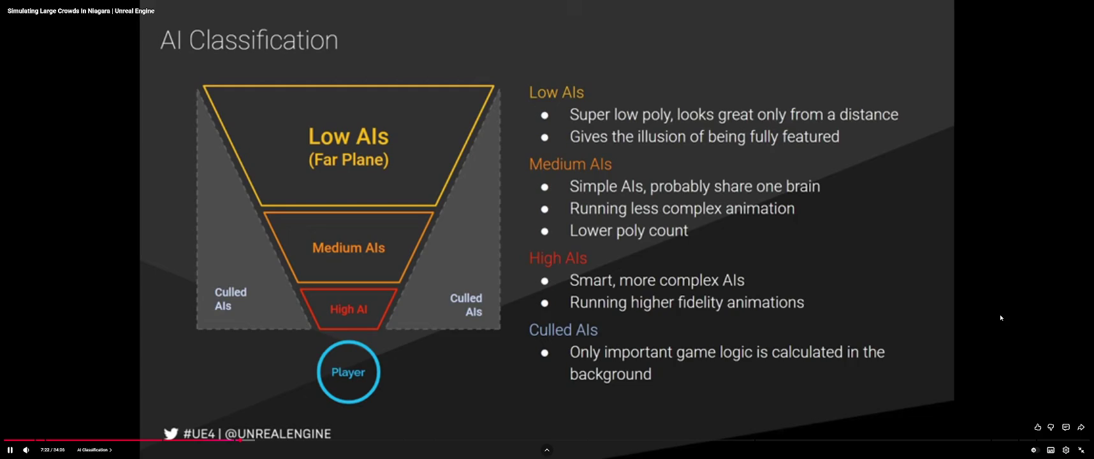
# - Pause the talk on the AI Classification slide to read its points
pyautogui.press('space')
pyautogui.press('space')
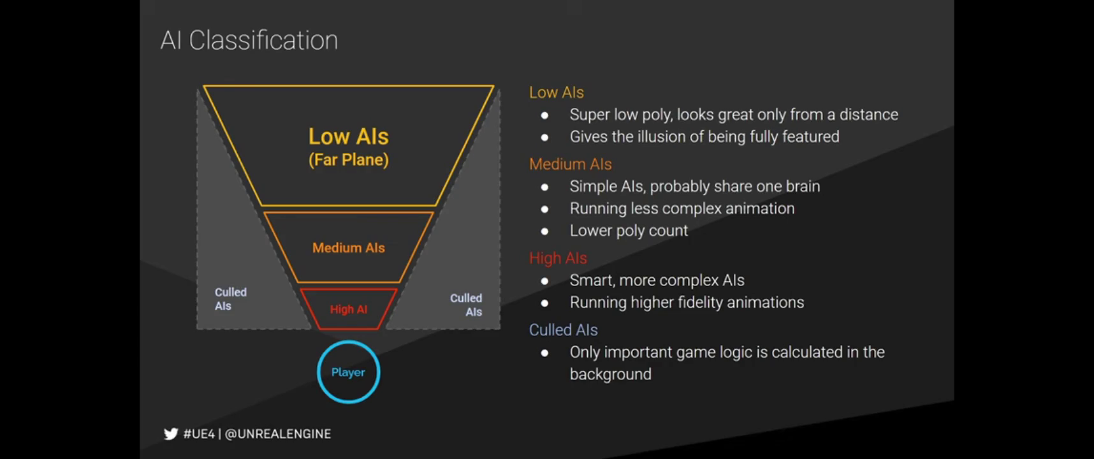
pyautogui.moveTo(965, 77)
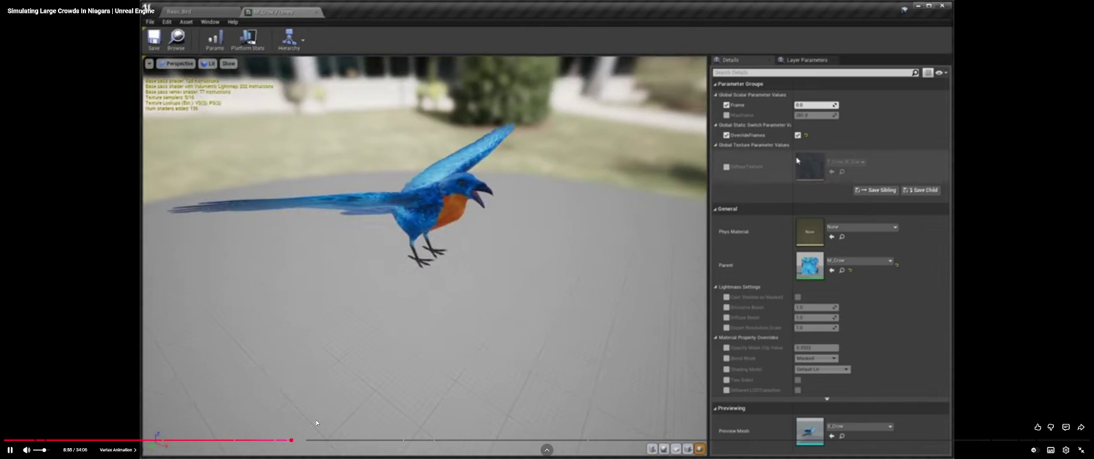
# - Switch the video quality to 1080p60
pyautogui.click(1065, 450)
pyautogui.click(1046, 425)
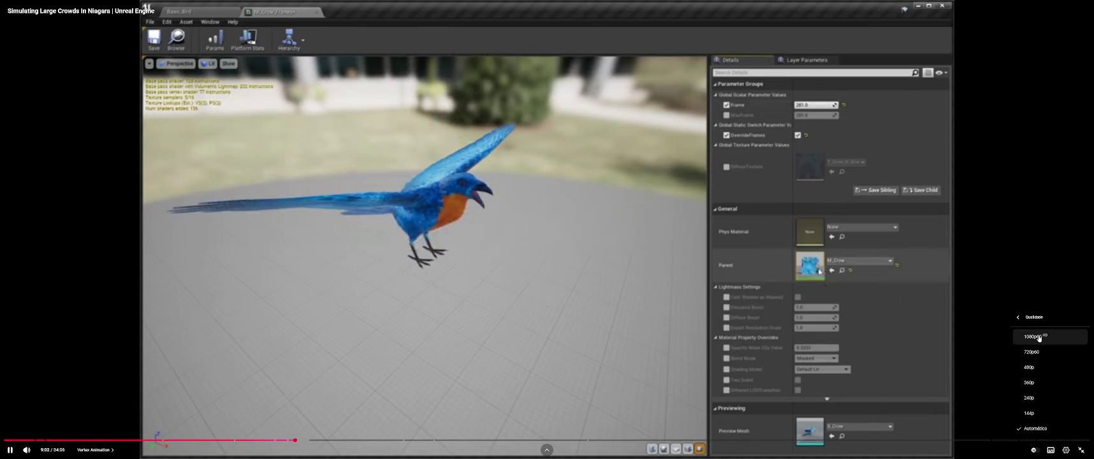
pyautogui.click(1036, 336)
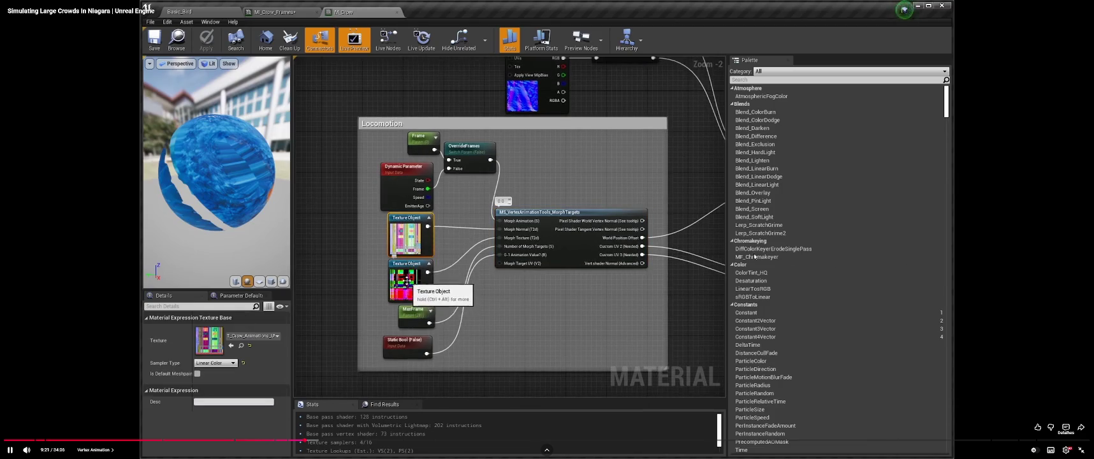
# - Raise the playback speed from 1.75x to 2x
pyautogui.click(1066, 450)
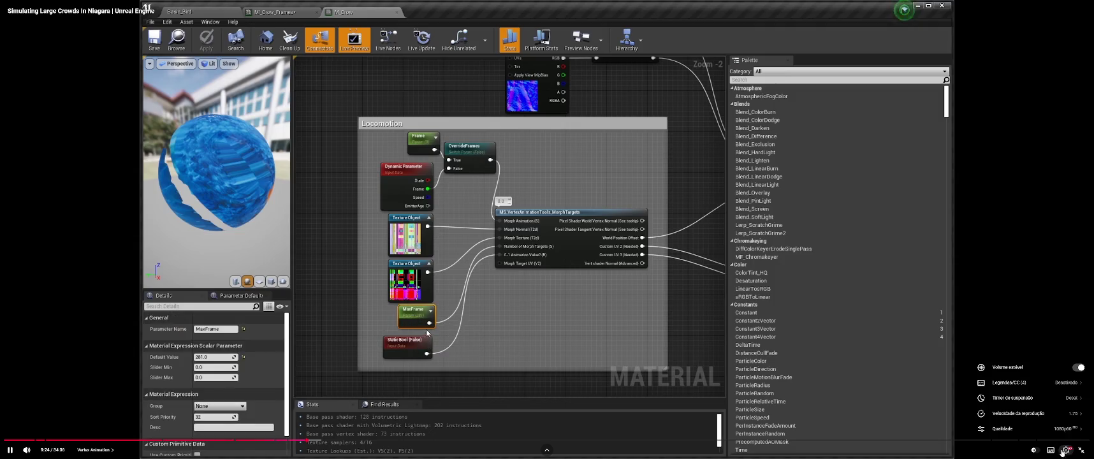
pyautogui.click(1057, 414)
pyautogui.click(1057, 423)
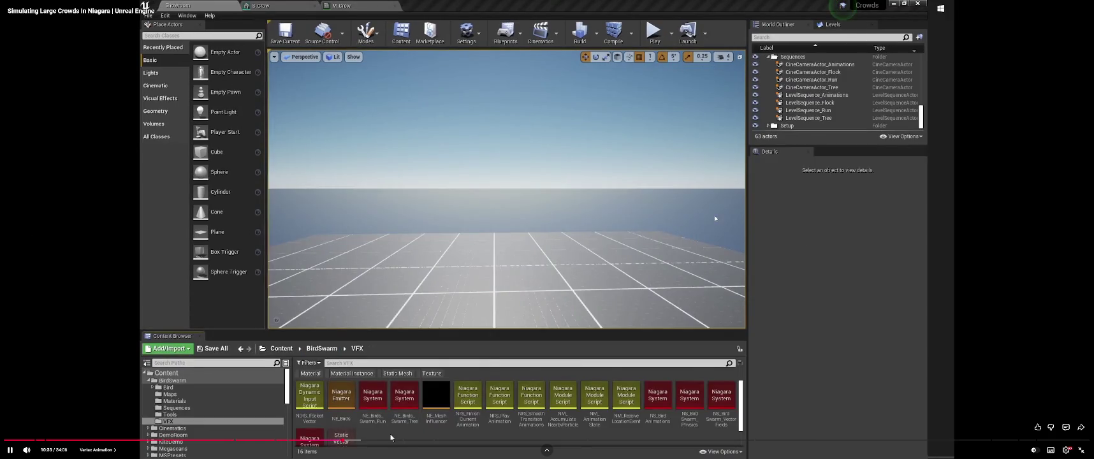
# - Pause and resume the talk twice, leaving it playing toward the Niagara editor demo
pyautogui.click(713, 214)
pyautogui.click(733, 211)
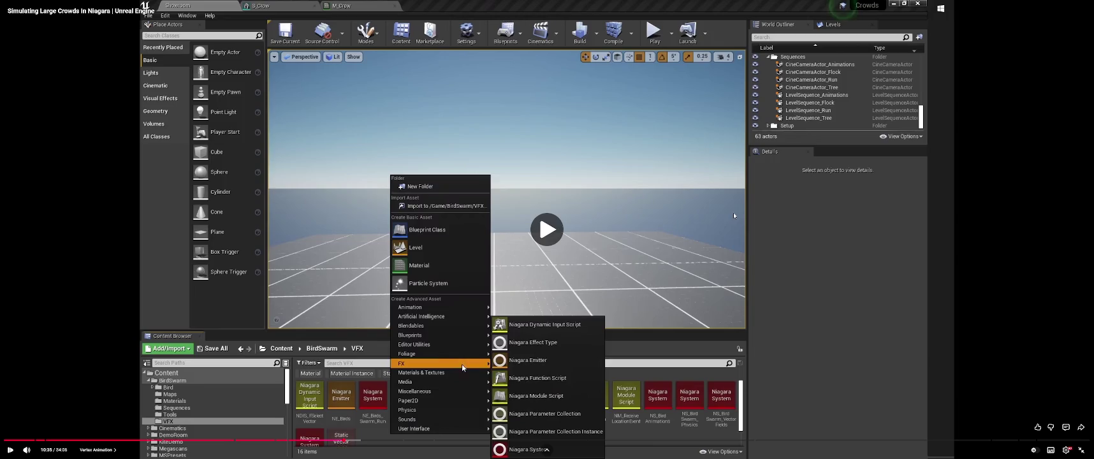
pyautogui.click(744, 215)
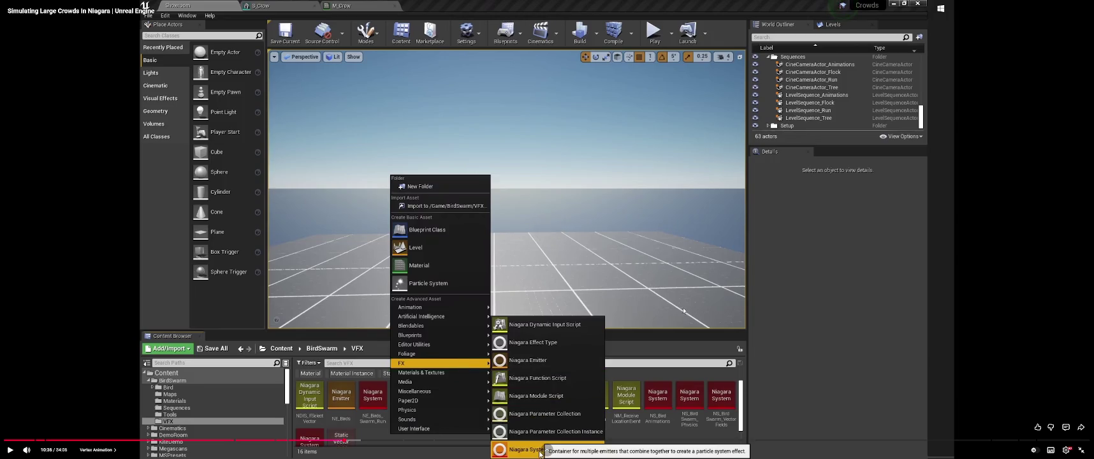
pyautogui.click(741, 212)
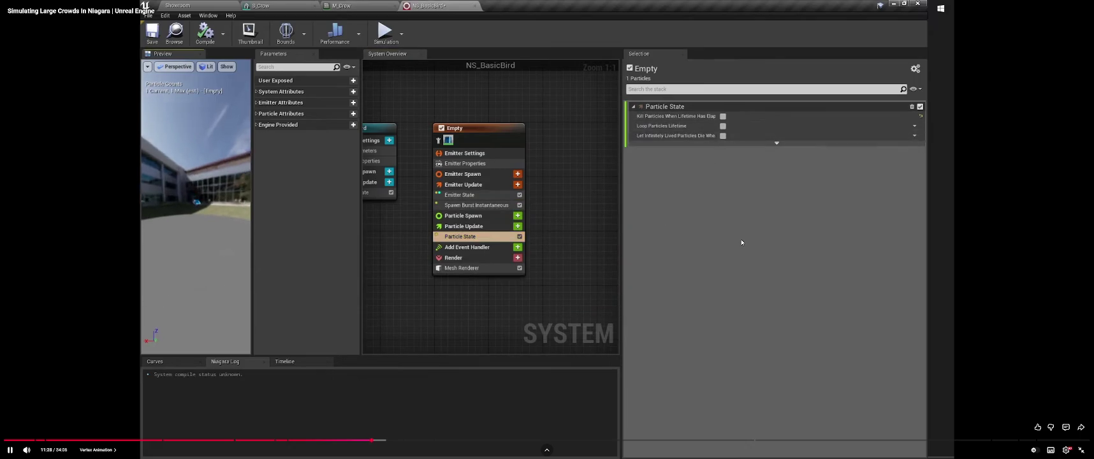
# - Pause right after the Loop Behavior change and jump the talk back a few seconds
pyautogui.click(741, 239)
pyautogui.click(744, 236)
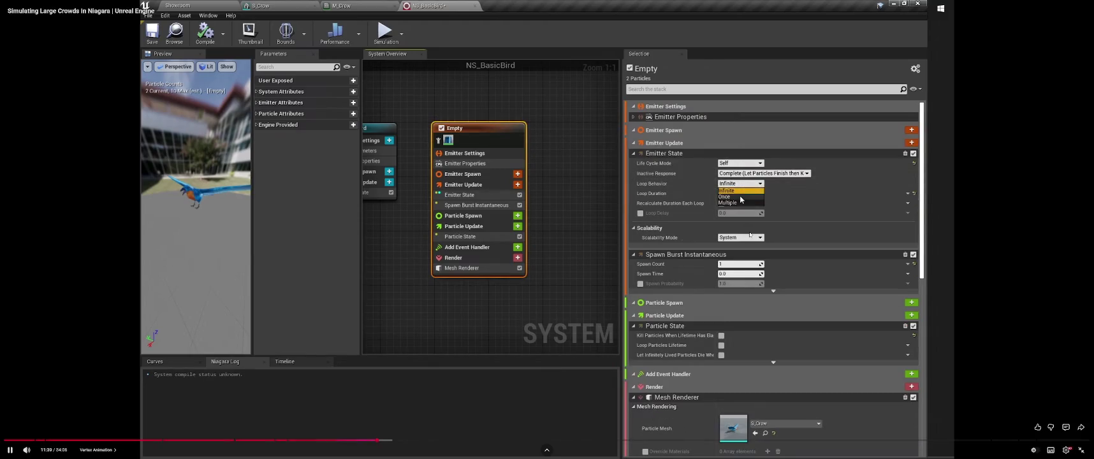
pyautogui.click(568, 250)
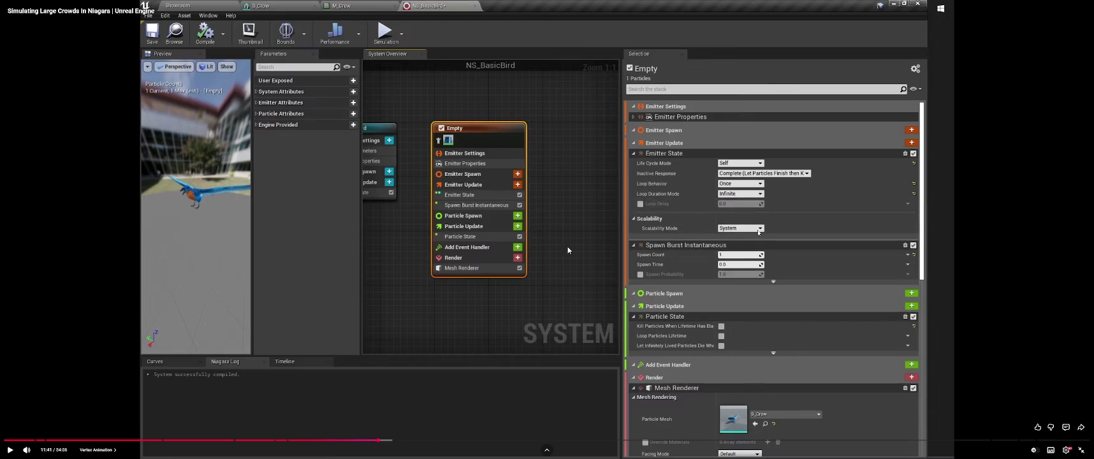
pyautogui.press('j')
pyautogui.press('k')
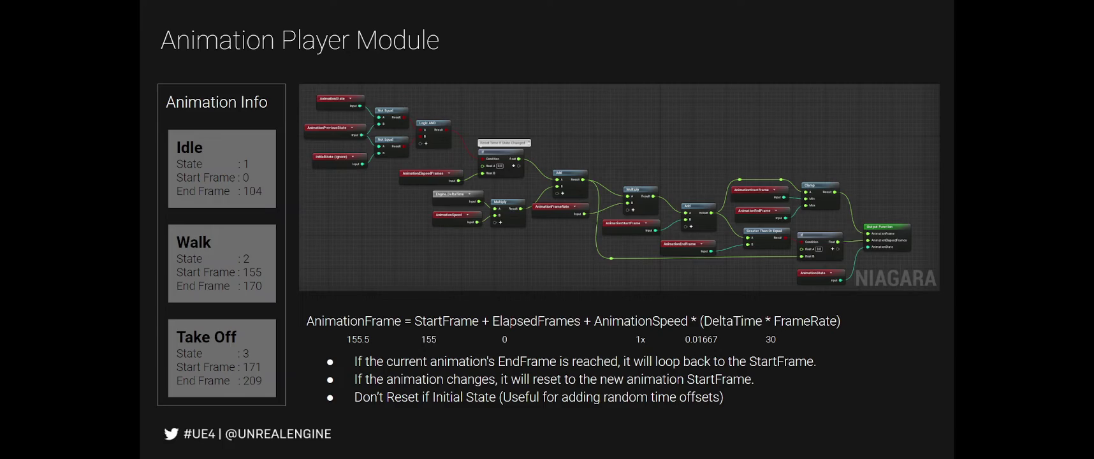
# - Pause the talk on the Scratch Module editor demo
pyautogui.moveTo(689, 151)
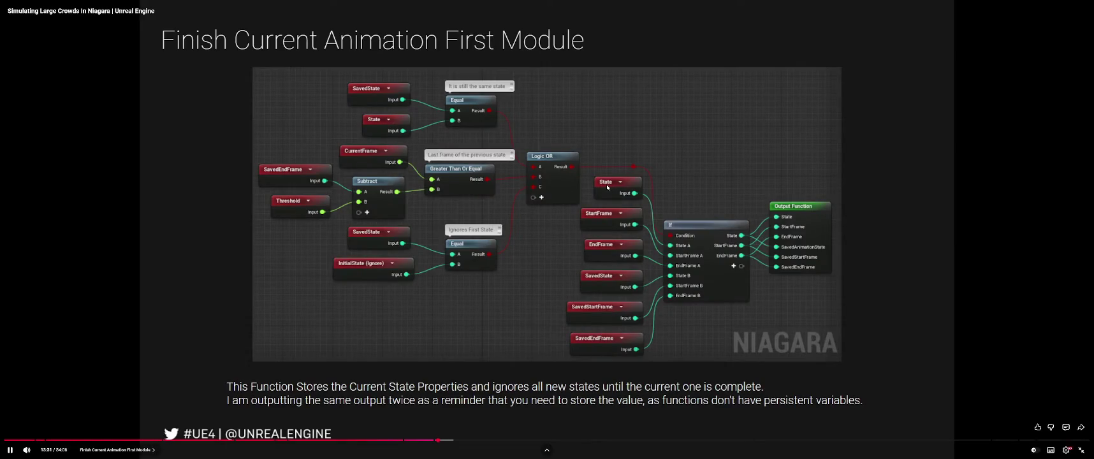
pyautogui.press('space')
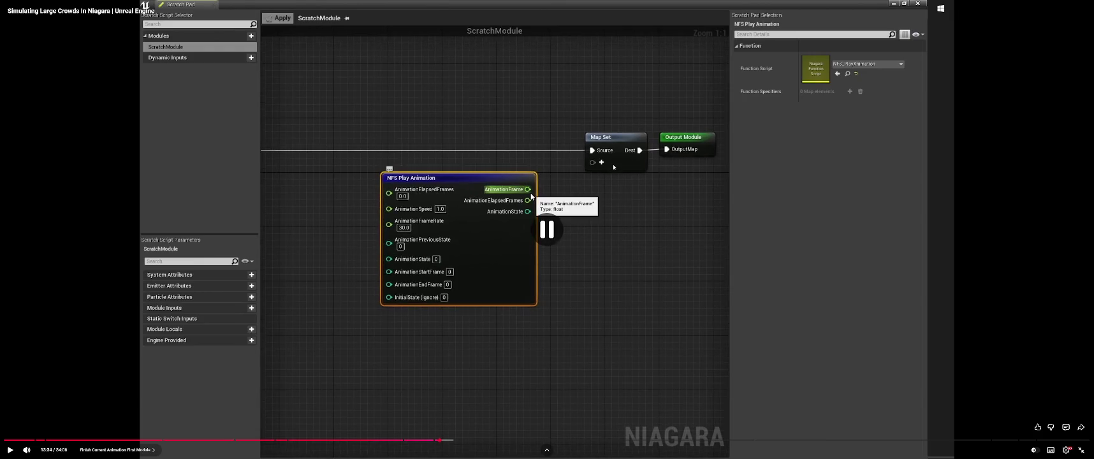
# - Exit fullscreen, resume playback, then put the talk back into fullscreen
pyautogui.press('Escape')
pyautogui.click(600, 164)
pyautogui.press('F11')
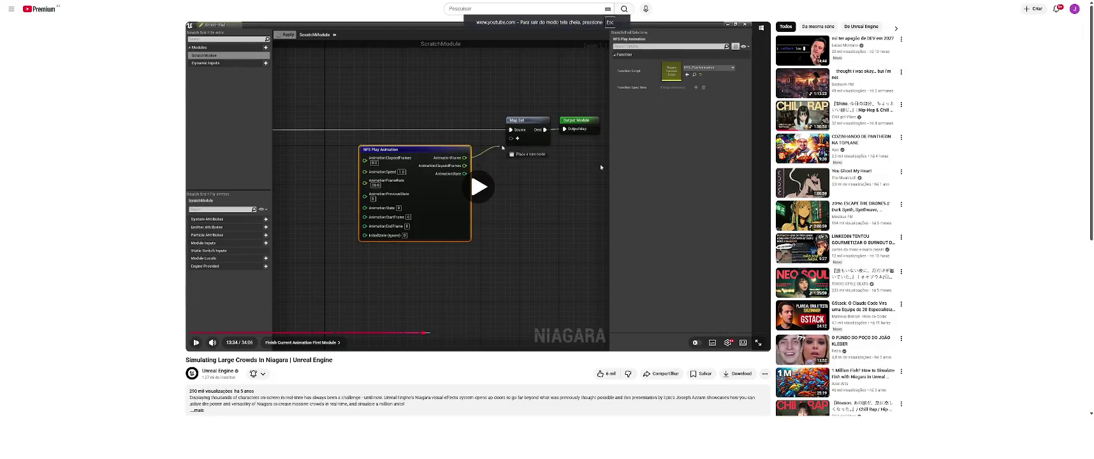
pyautogui.doubleClick(600, 165)
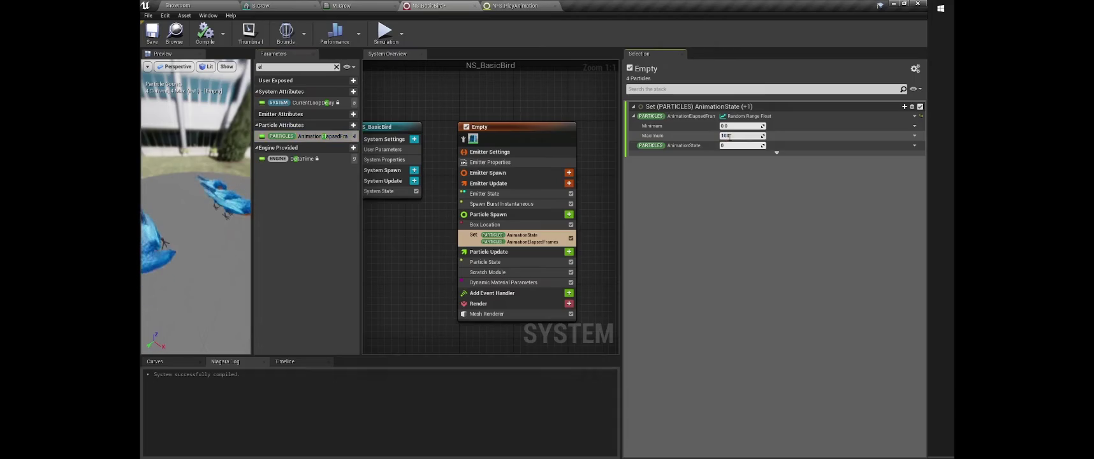
# - Let the talk play to the Random Range Float on AnimationElapsedFrames with Maximum 3.466667
pyautogui.moveTo(987, 185)
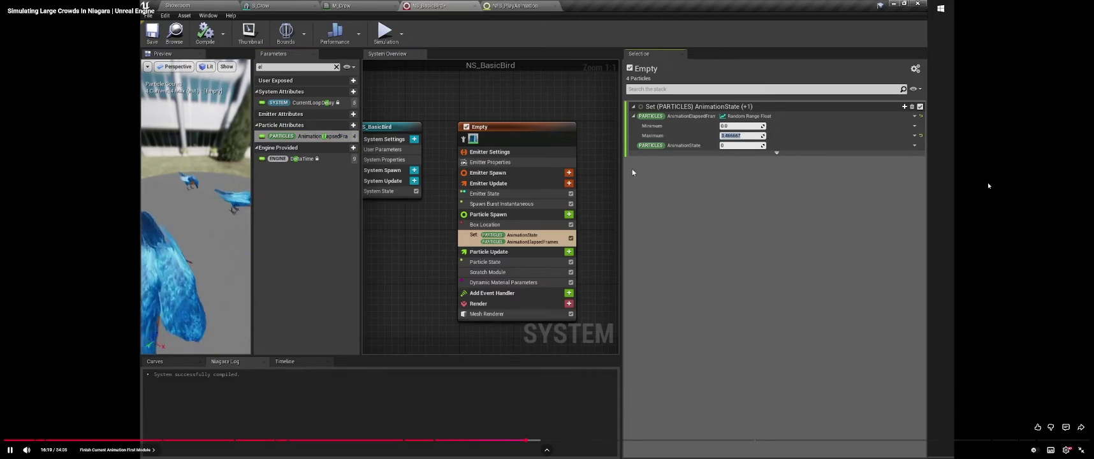